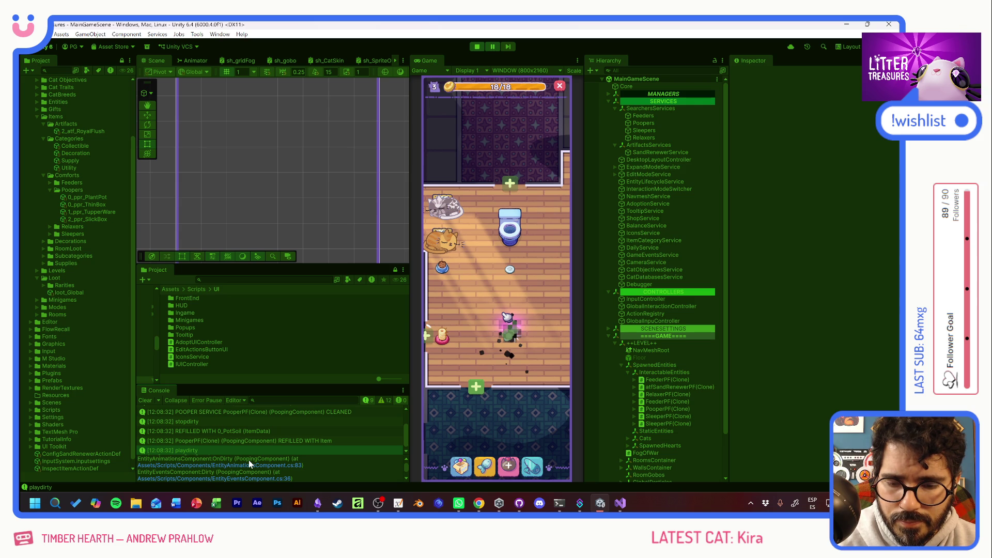
Step: Follow the playdirty log's stack trace to CheckSand in PoopingComponent.cs in Visual Studio
scroll(249, 459, "down", 1)
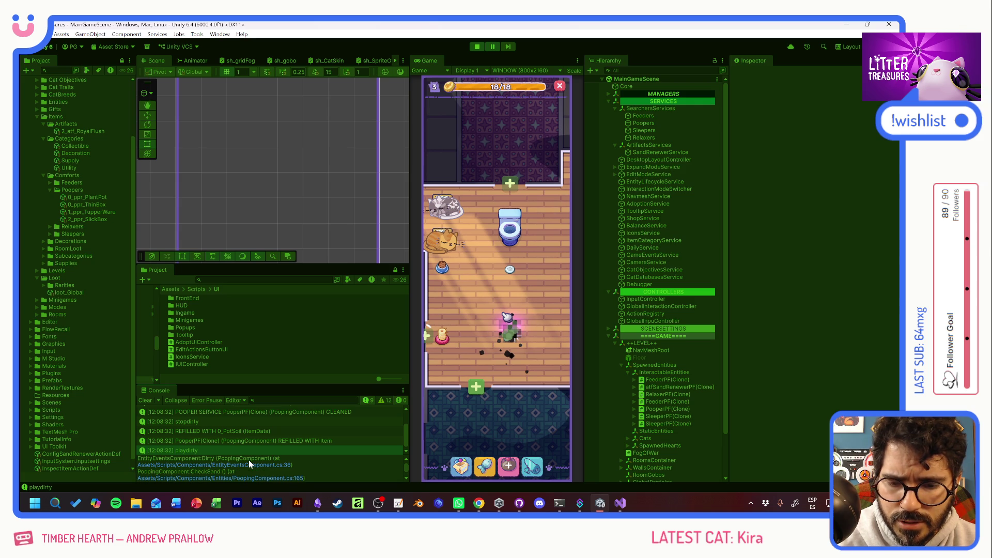
left_click(220, 478)
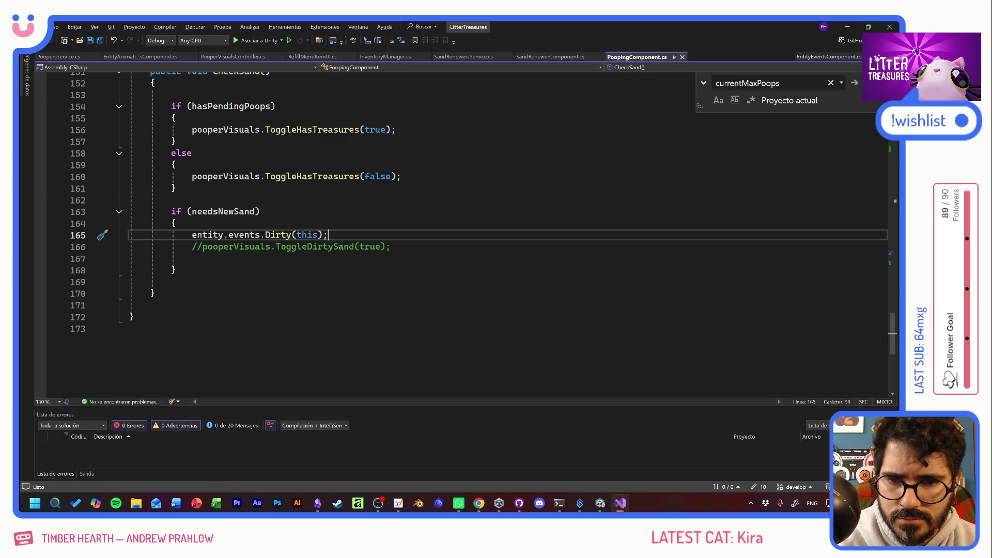
scroll(465, 232, "up", 3)
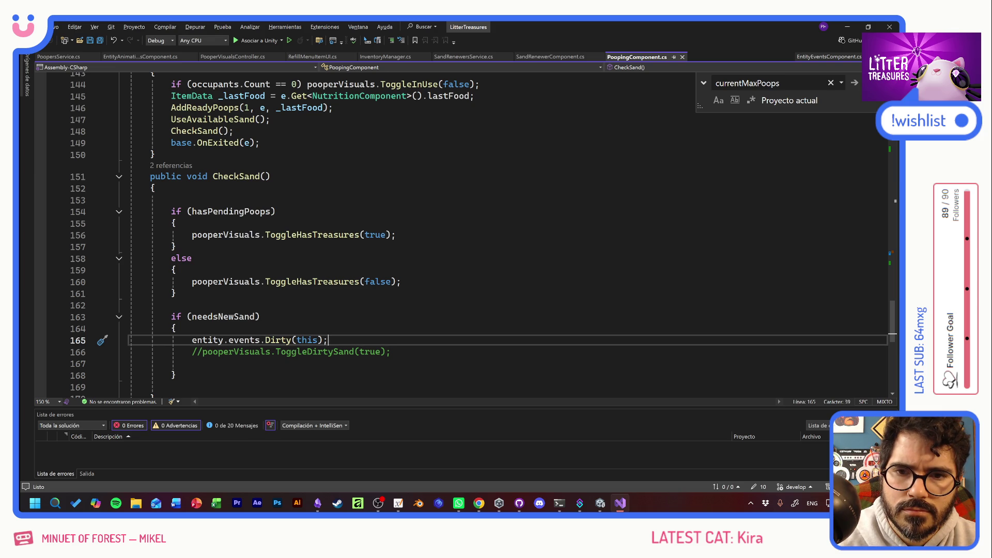
scroll(465, 235, "up", 20)
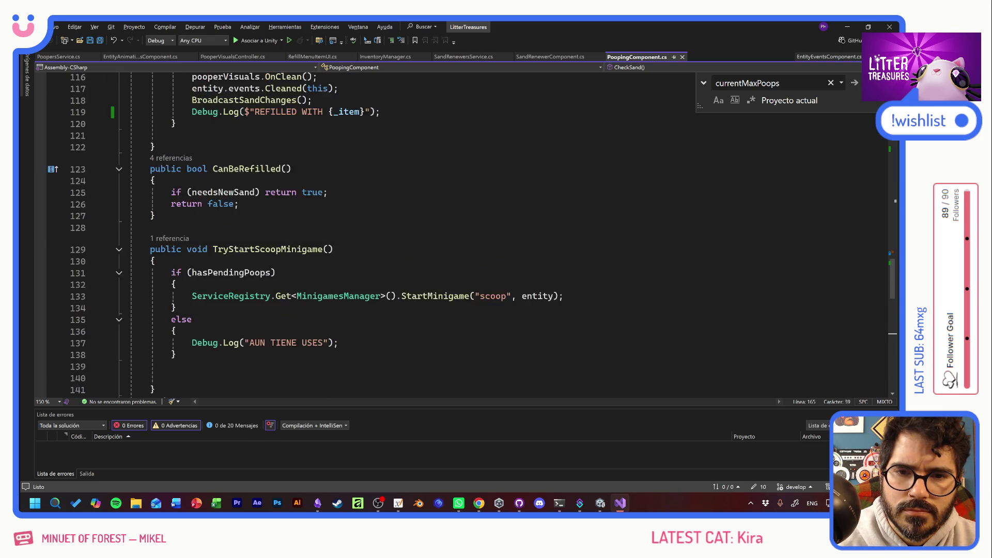
scroll(464, 235, "up", 20)
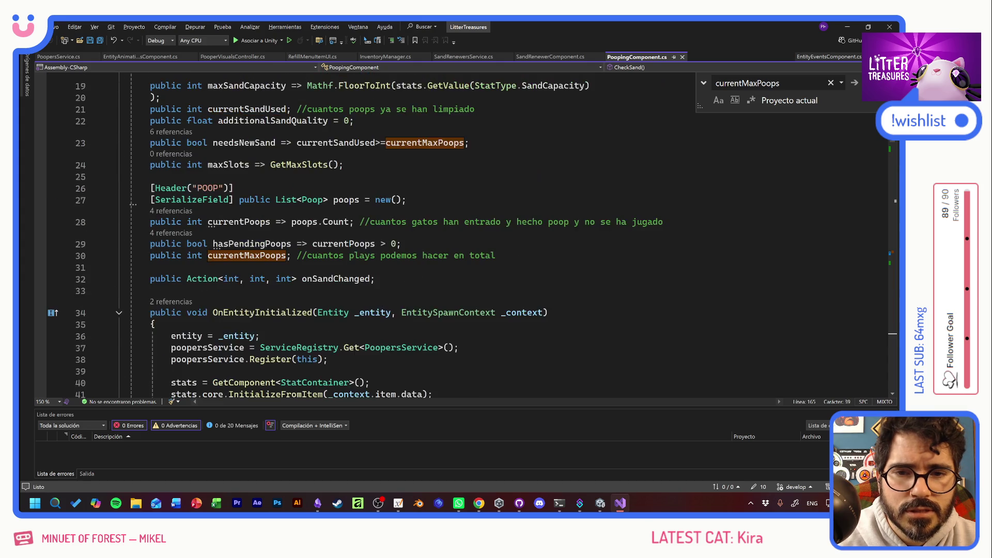
scroll(465, 235, "down", 3)
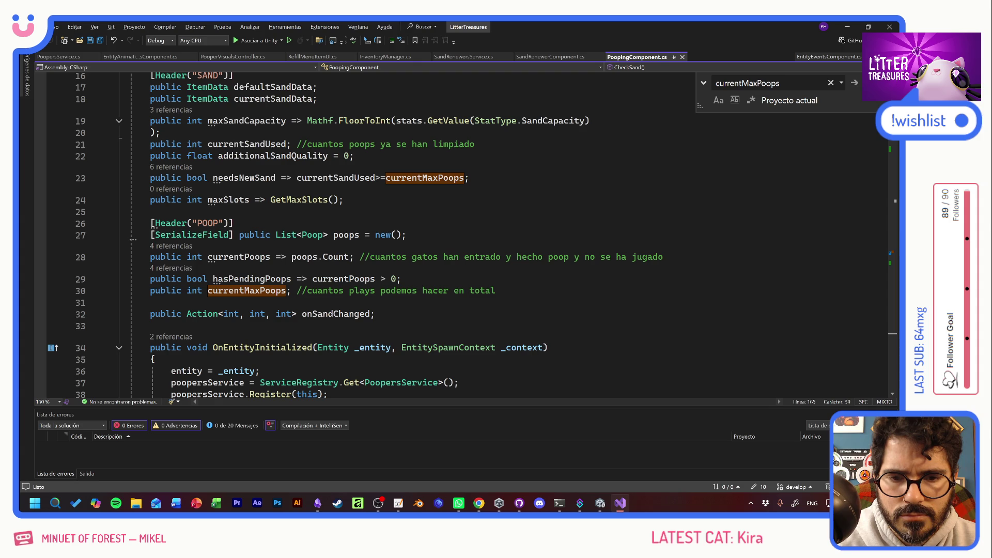
left_click(375, 313)
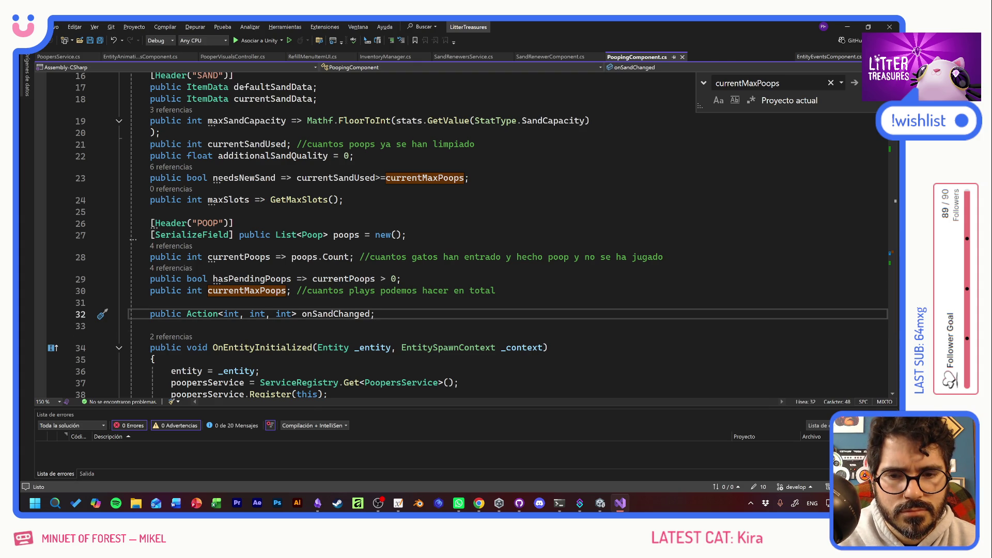
Step: Add a public bool isDirty field below onSandChanged and save PoopingComponent.cs
key("Return")
key("Return")
type("public bool isDirty")
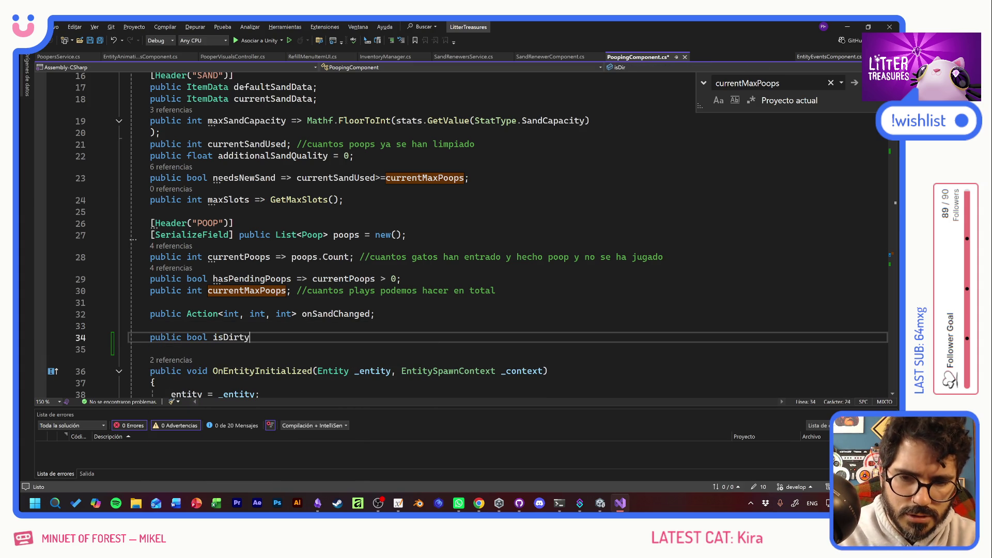
type(";")
key("ctrl+s")
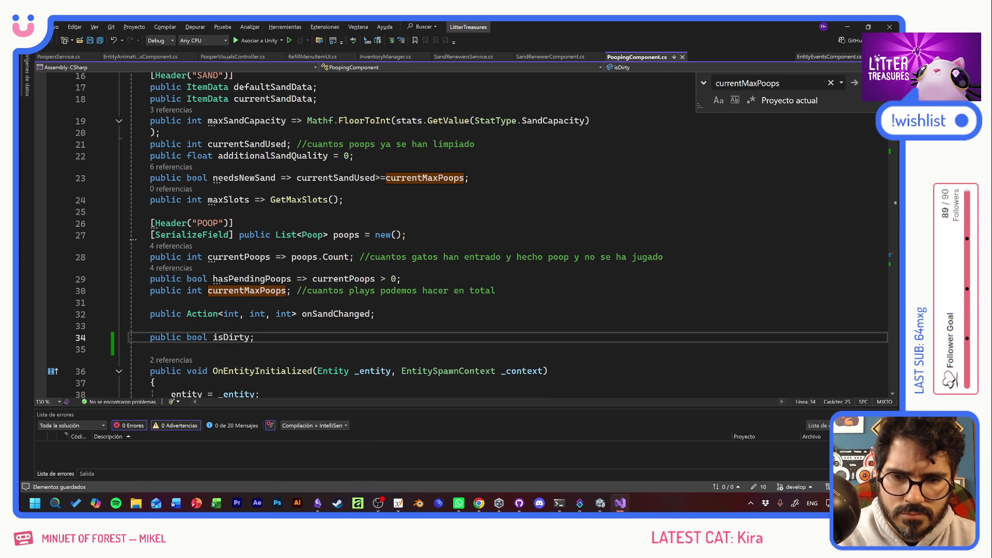
key("Left")
Step: Scroll down to the Refill method, just after the commented-out poops.Clear() line
scroll(362, 233, "down", 5)
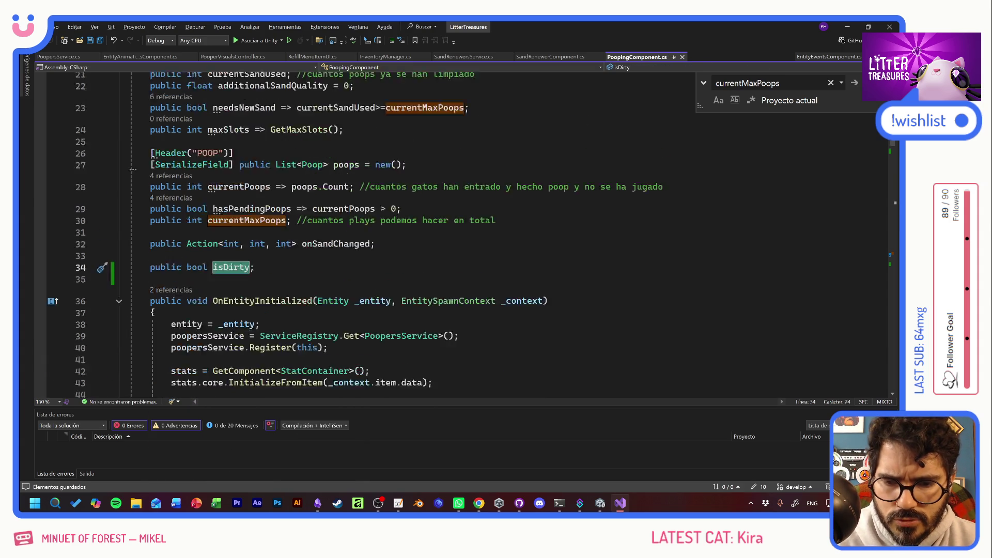
scroll(361, 233, "down", 9)
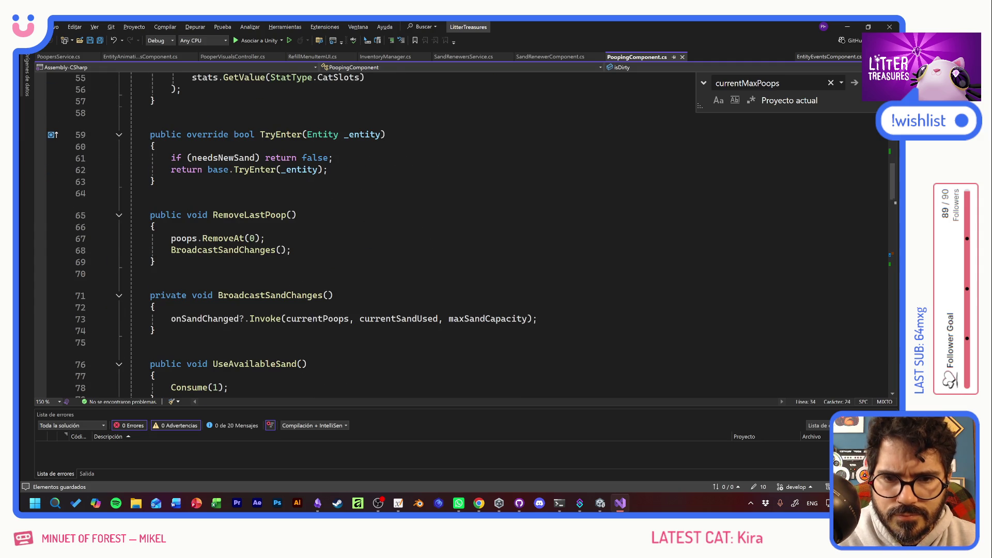
scroll(362, 233, "down", 5)
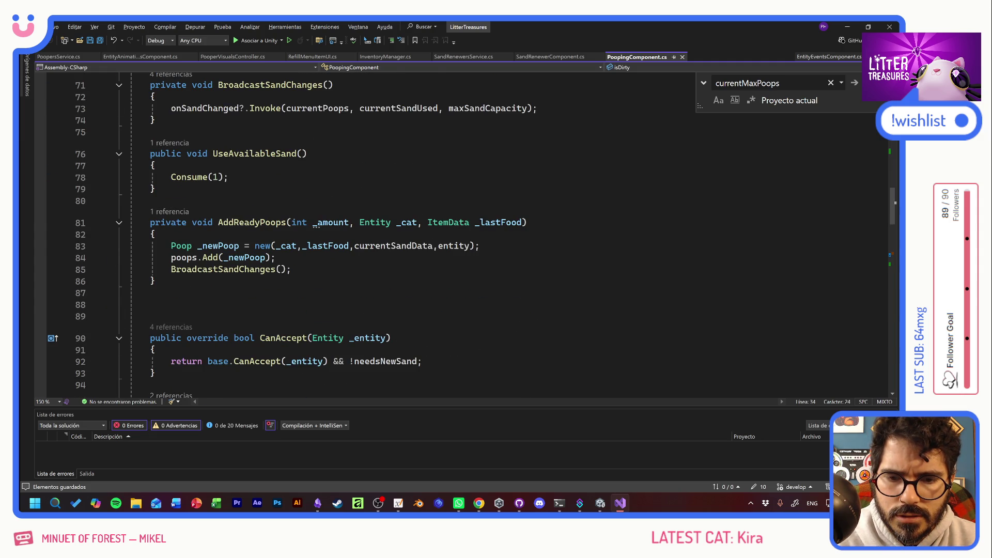
scroll(361, 233, "down", 1)
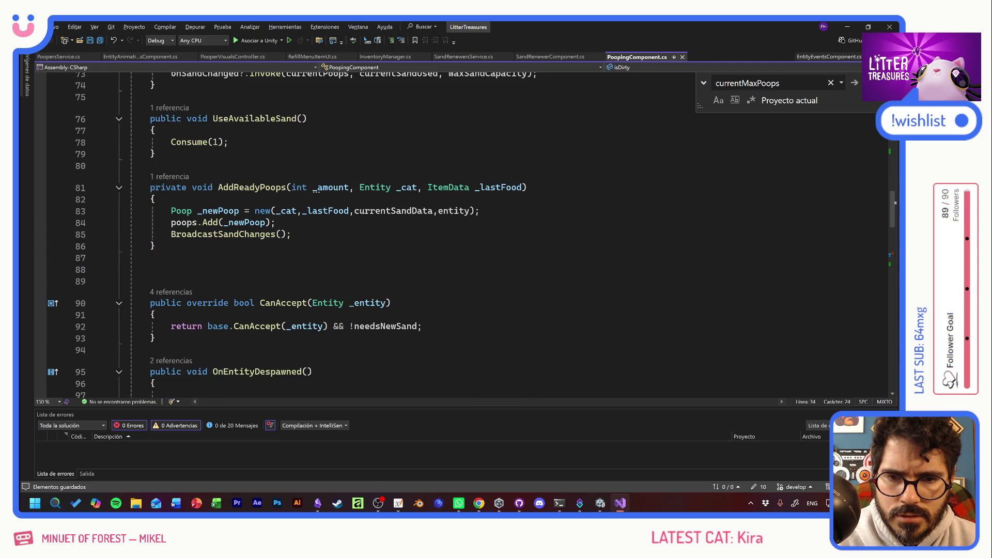
scroll(361, 233, "down", 4)
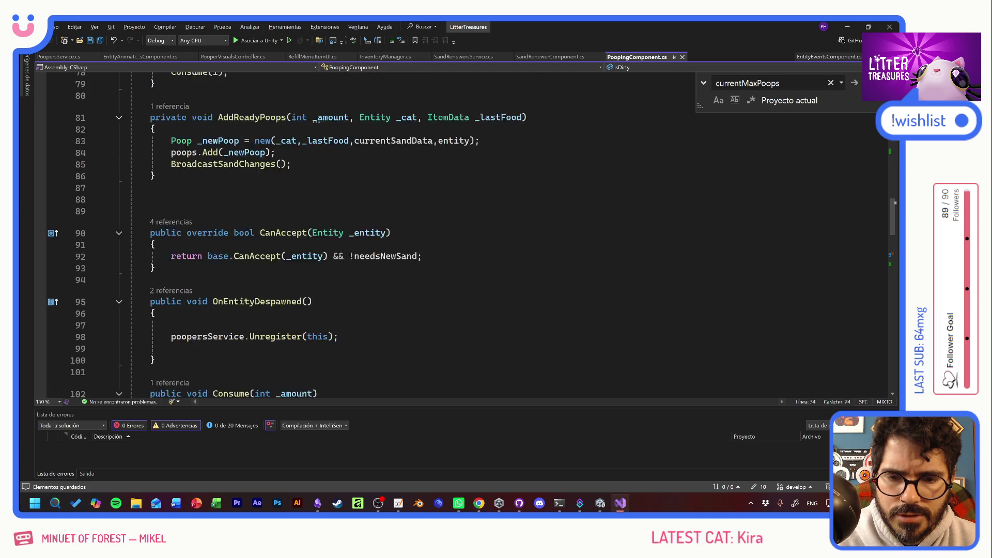
scroll(331, 336, "down", 4)
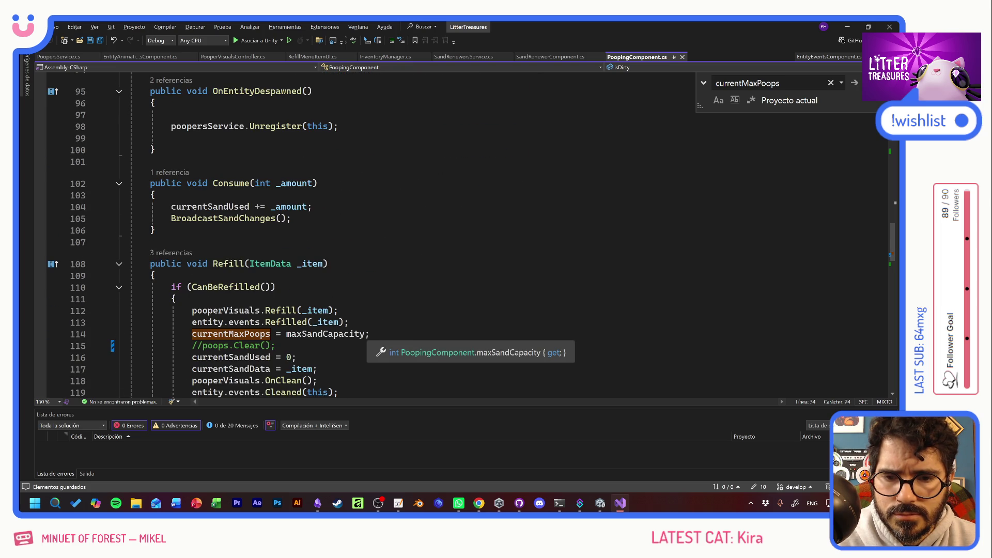
scroll(330, 335, "down", 3)
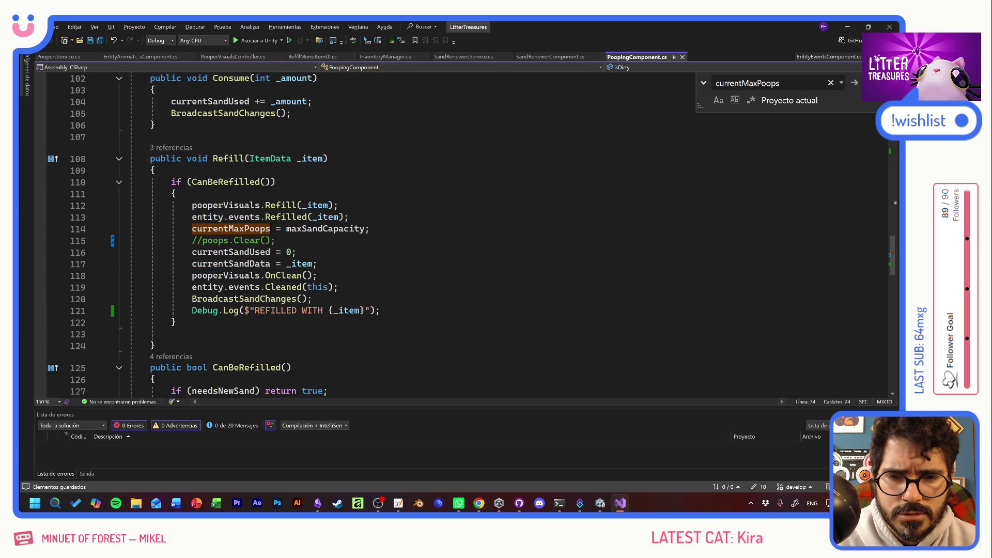
left_click(275, 241)
Step: Insert isDirty = false; in Refill right after the commented poops.Clear() line
key("Return")
type("isDirty = ")
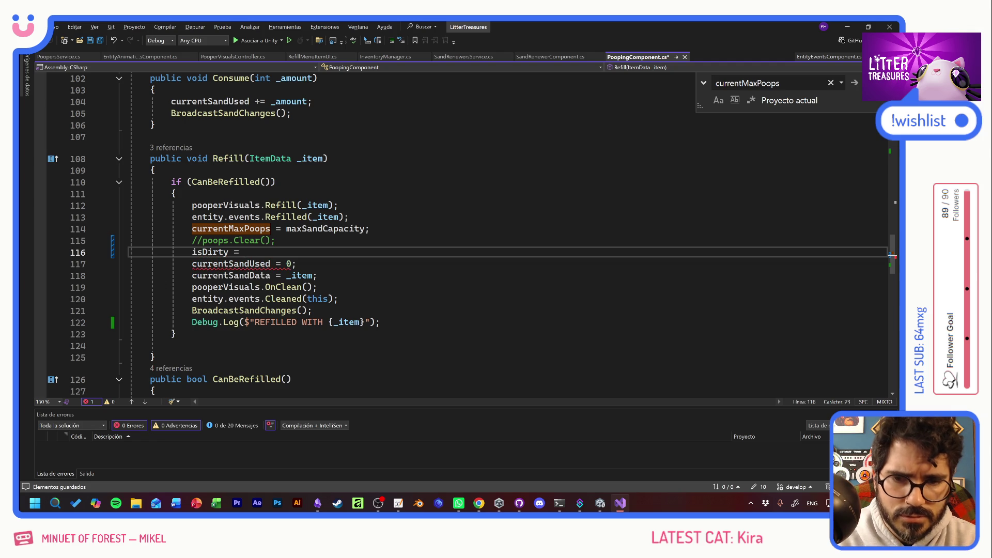
type("false;")
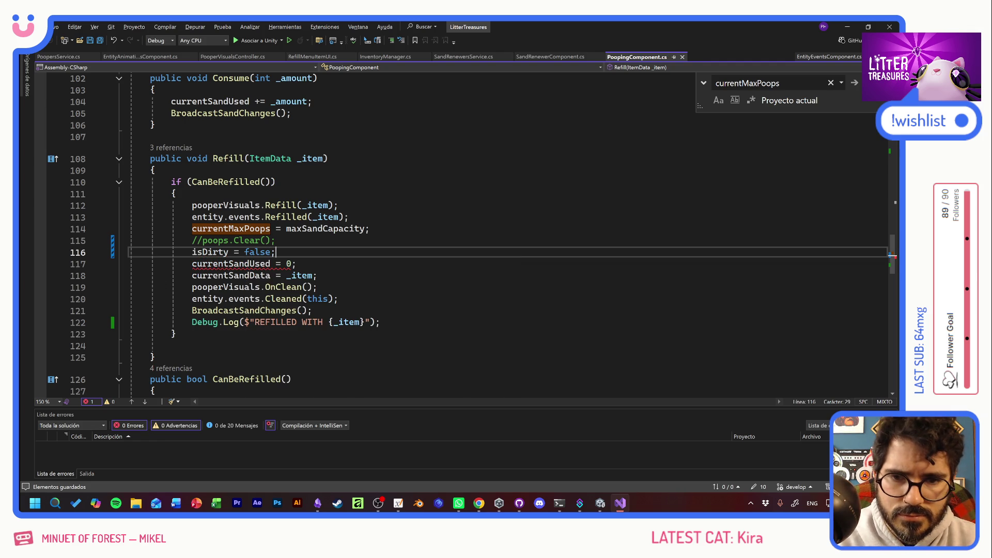
key("Home")
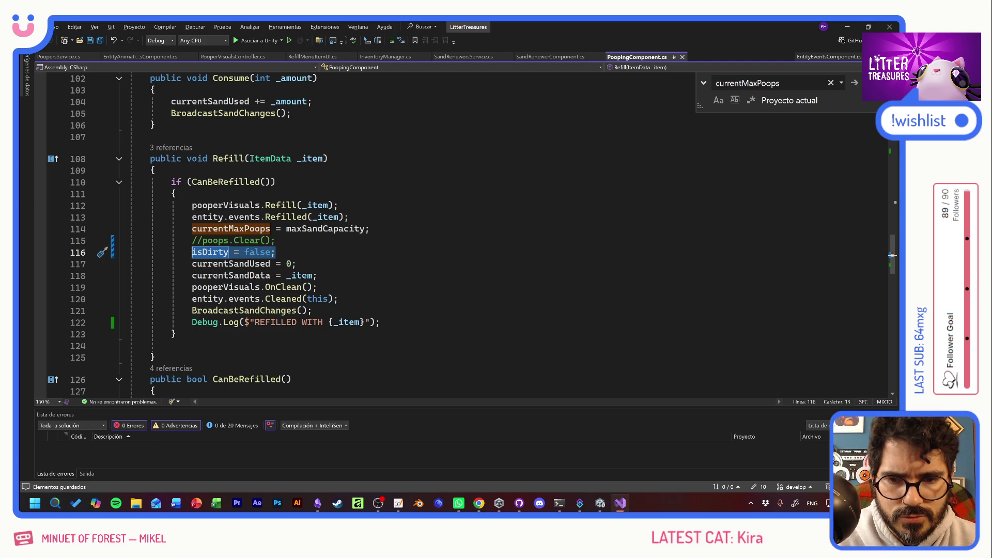
scroll(285, 304, "down", 6)
scroll(284, 304, "down", 4)
scroll(284, 304, "up", 4)
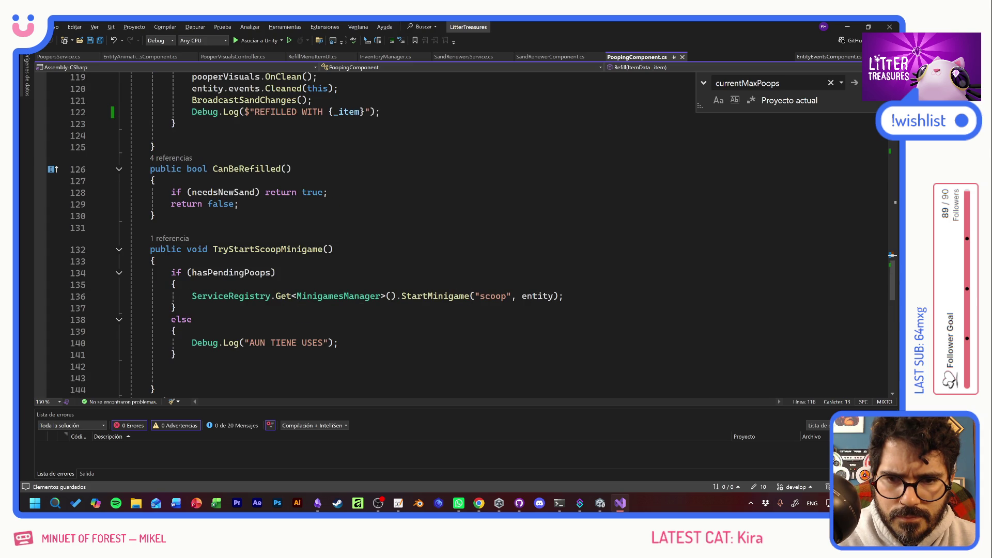
scroll(285, 304, "down", 4)
scroll(284, 303, "down", 7)
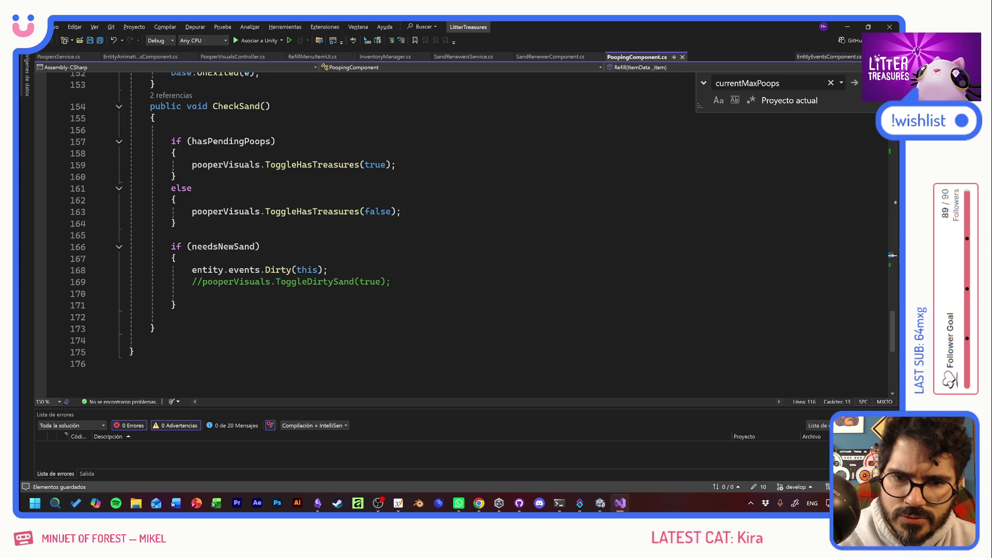
Step: Change CheckSand's condition to needsNewSand && isDirty == false and save
left_click(256, 247)
type("&& isDirty = false;")
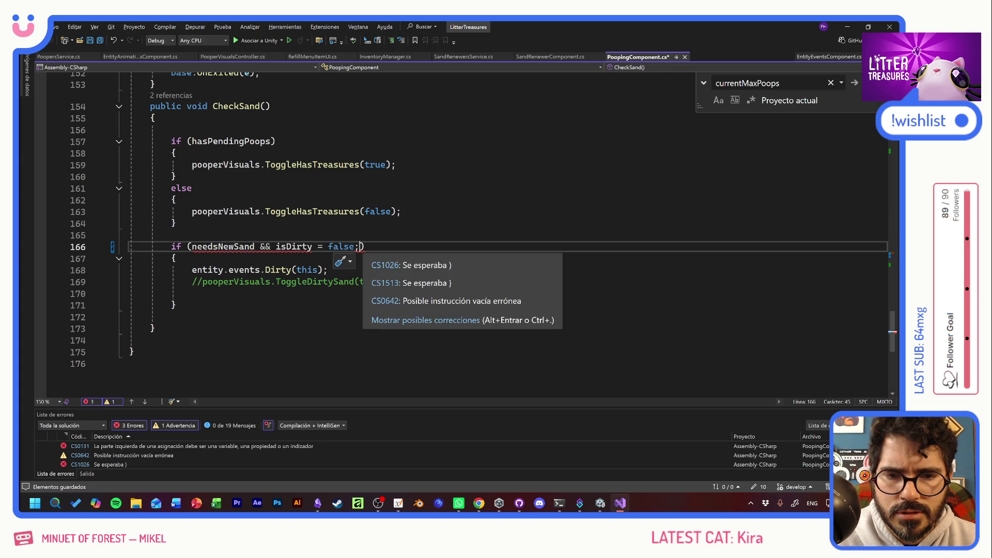
key("BackSpace")
key("Left")
key("Left")
key("Left")
type("=")
key("ctrl+s")
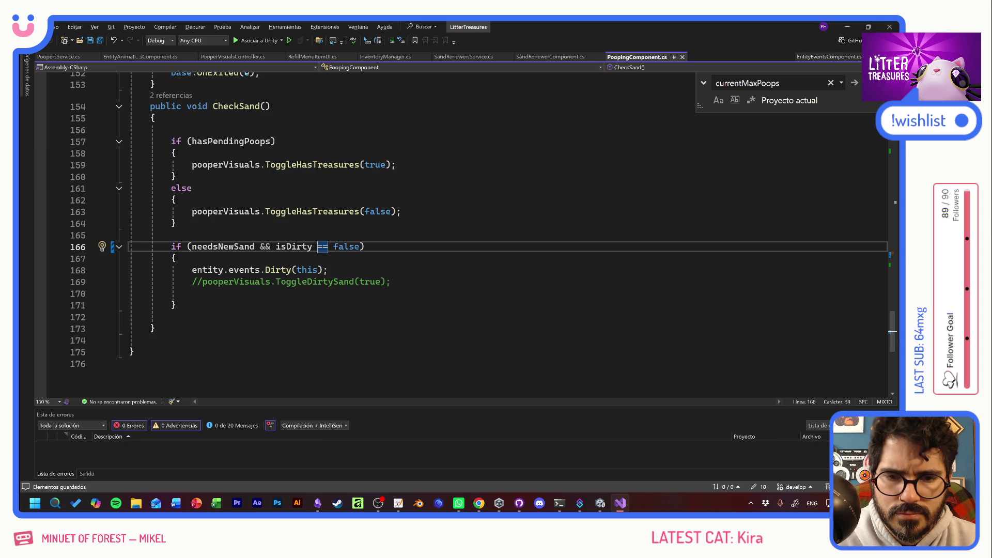
Step: Open a new line after the entity.events.Dirty(this) call
left_click(329, 270)
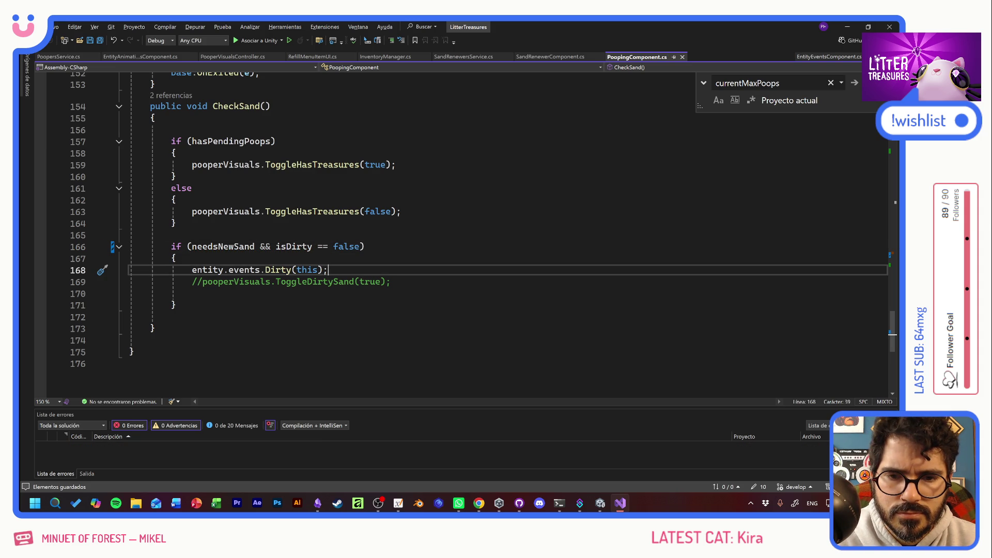
scroll(465, 232, "up", 1)
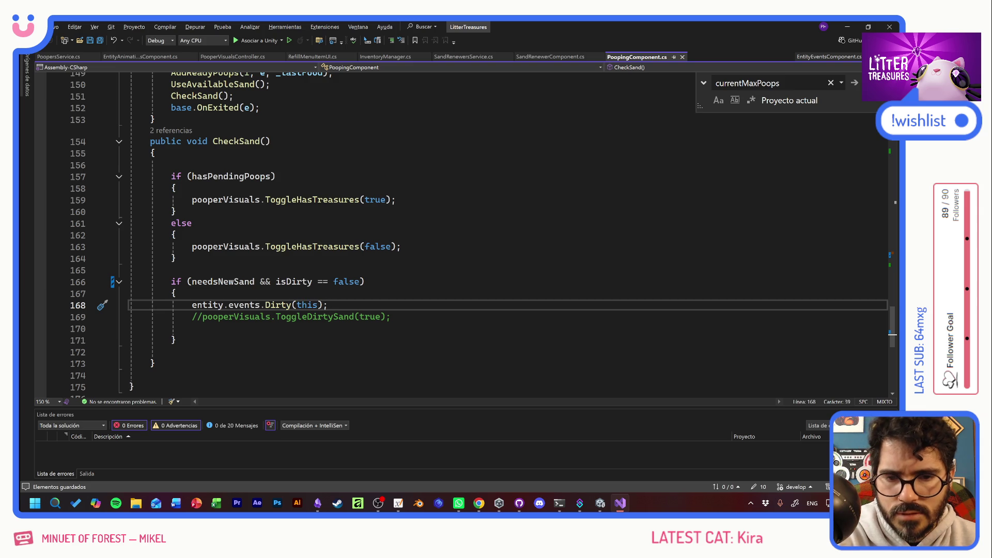
key("Return")
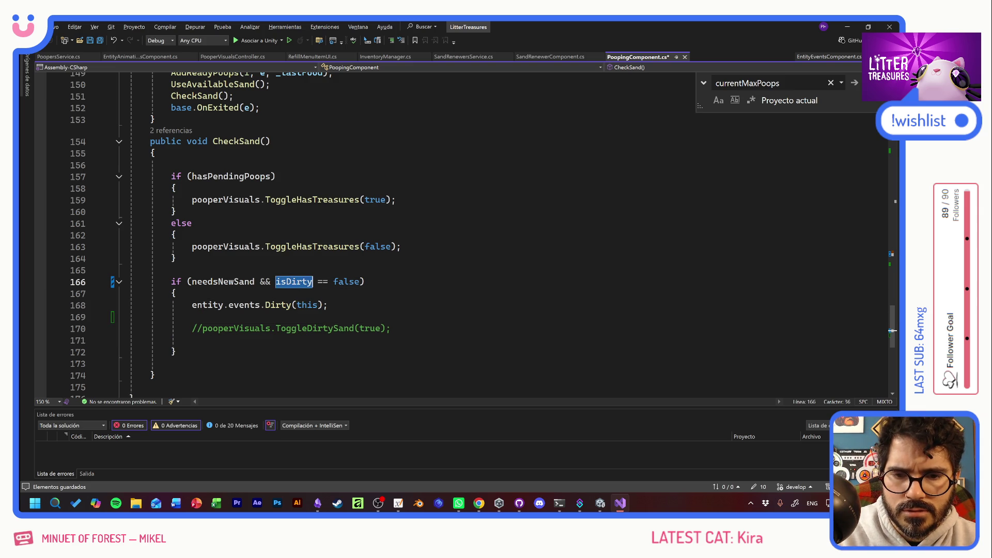
Step: Add isDirty = true; after the Dirty call, save, and check CheckSand's references
type("isDirty = ")
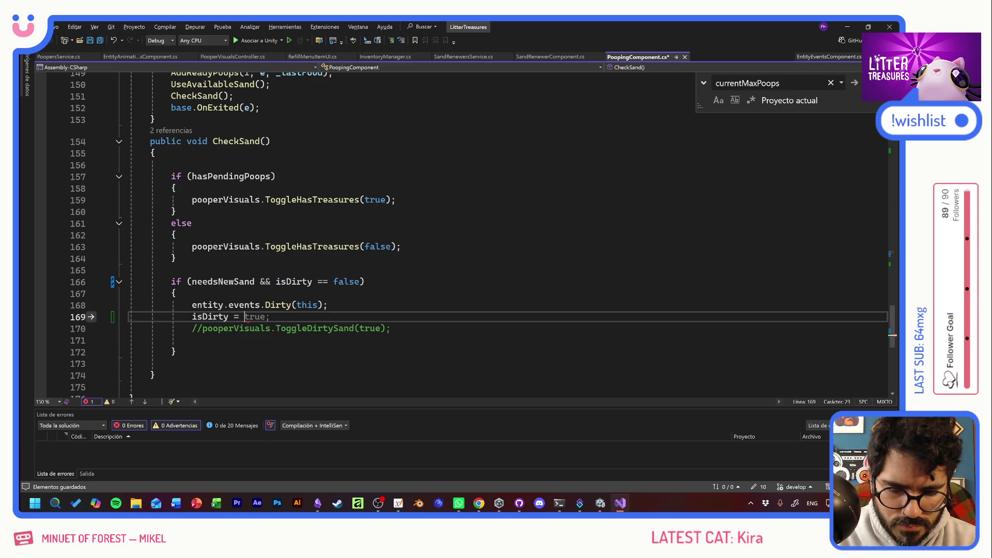
type("true;")
key("ctrl+s")
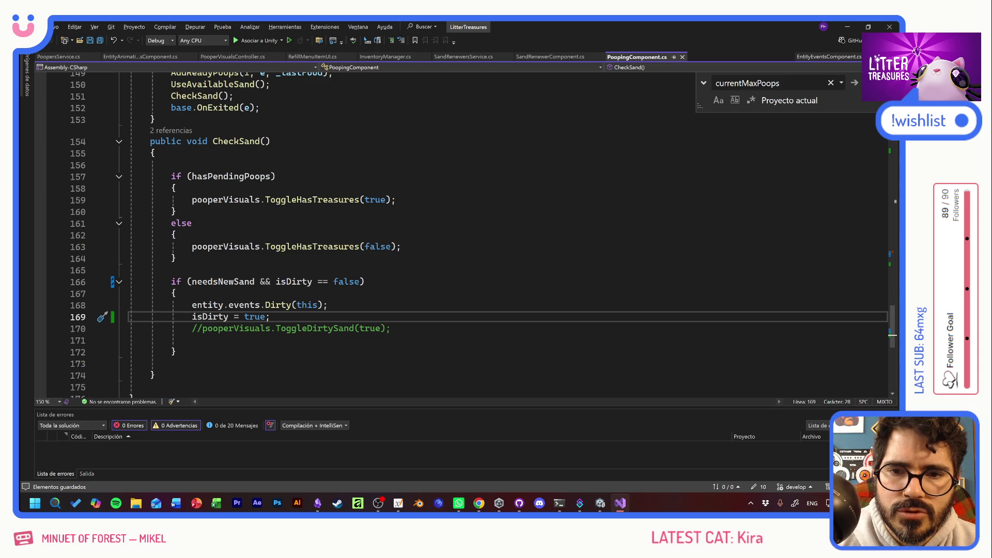
scroll(465, 233, "up", 4)
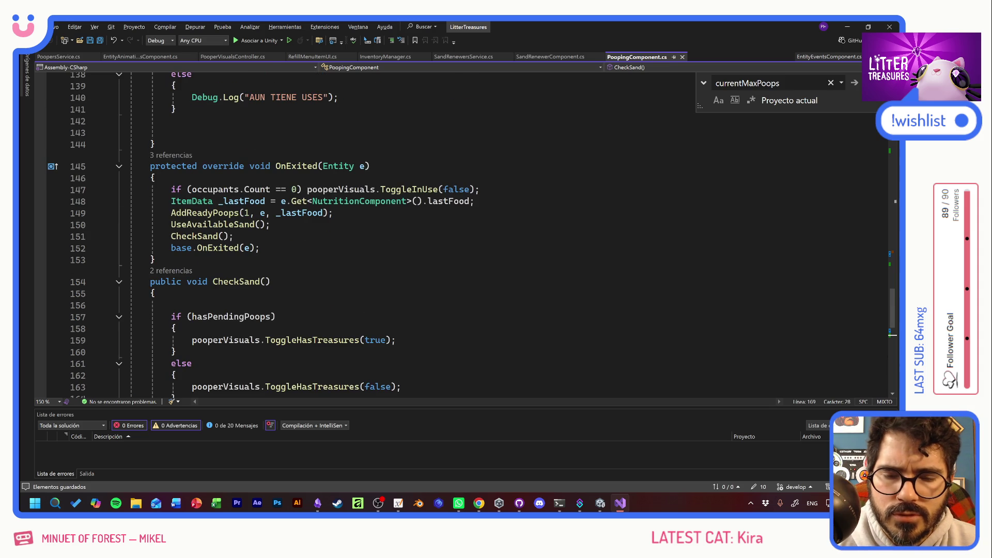
left_click(182, 270)
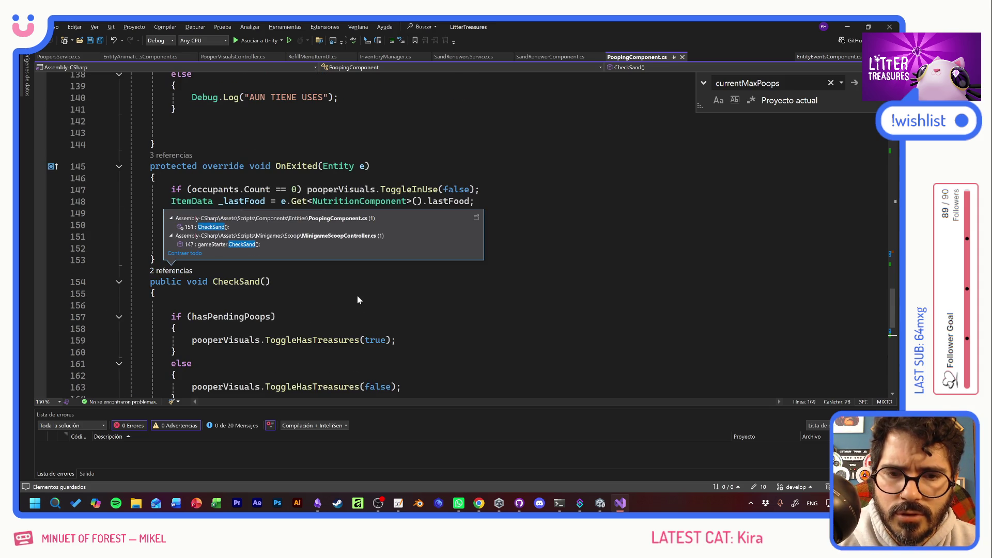
scroll(471, 235, "down", 4)
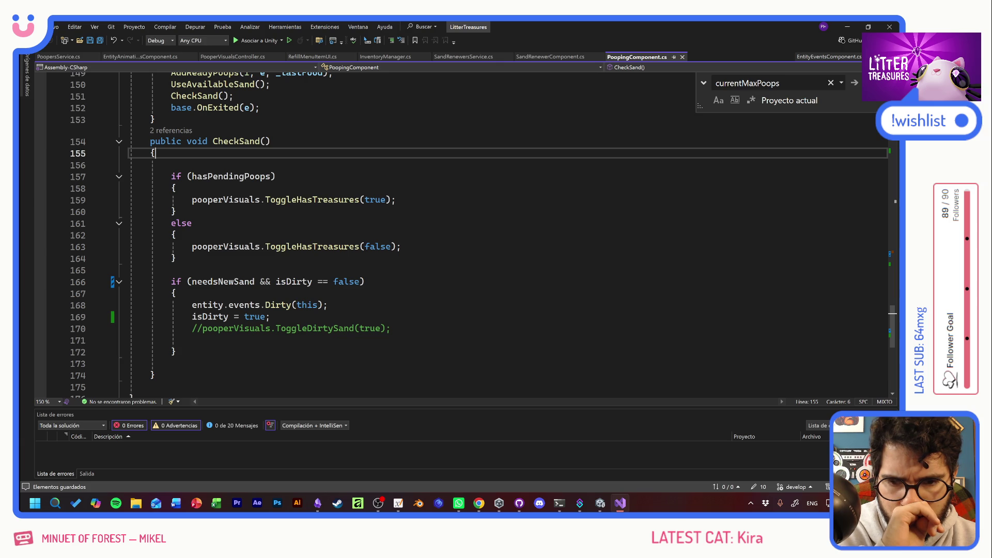
Step: Delete the isDirty = true line and the && isDirty == false condition, then save
left_click(270, 316)
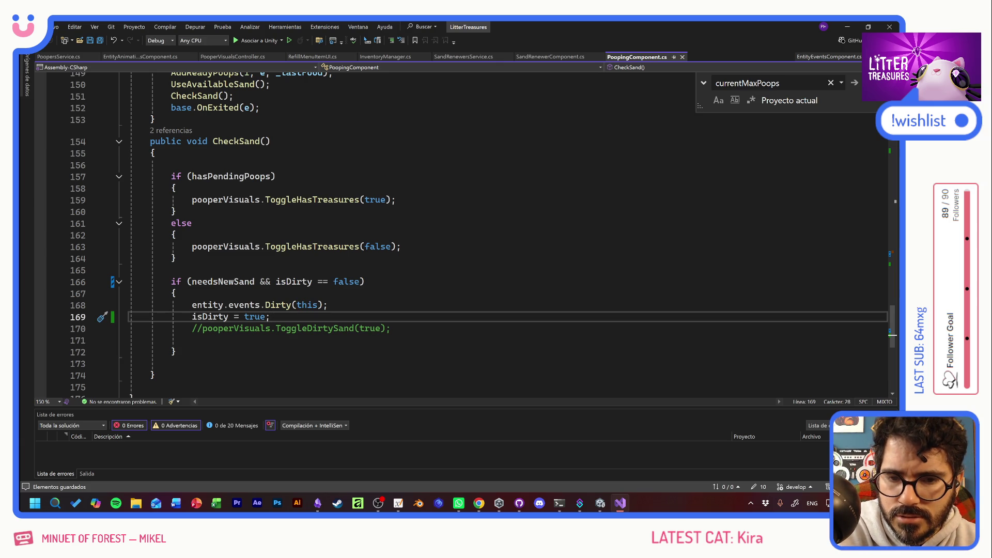
key("shift+Home")
key("shift+Home")
key("BackSpace")
key("BackSpace")
left_click_drag(360, 281, 259, 282)
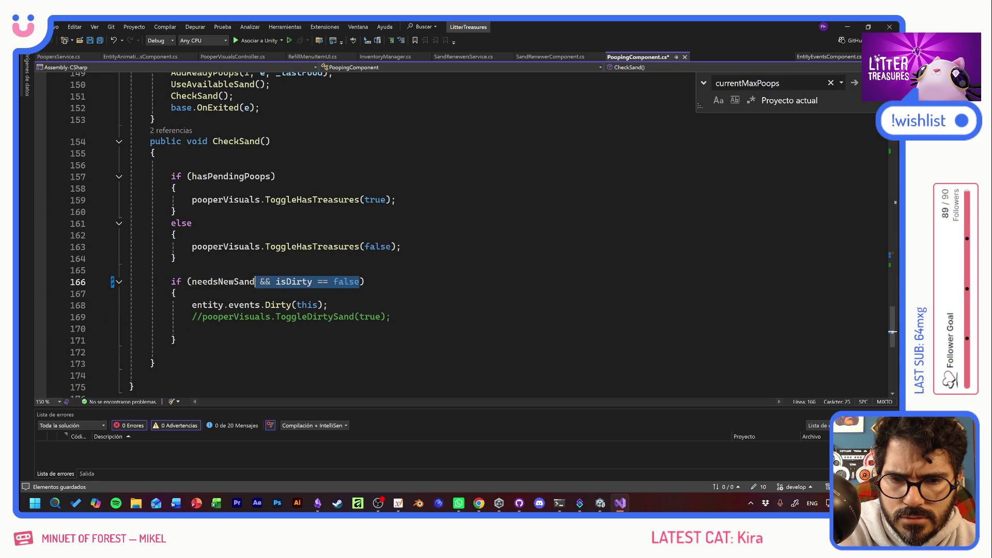
key("BackSpace")
key("Down")
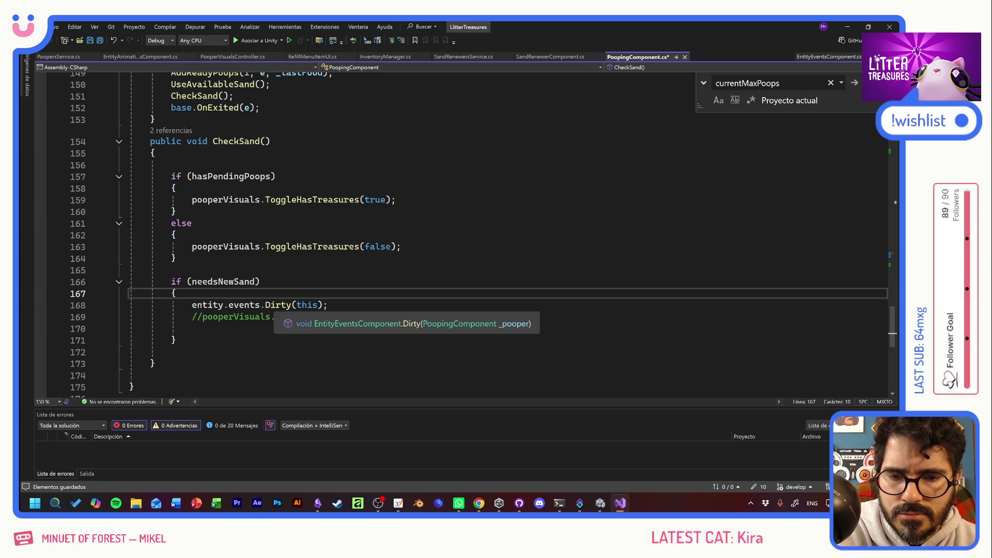
key("ctrl+s")
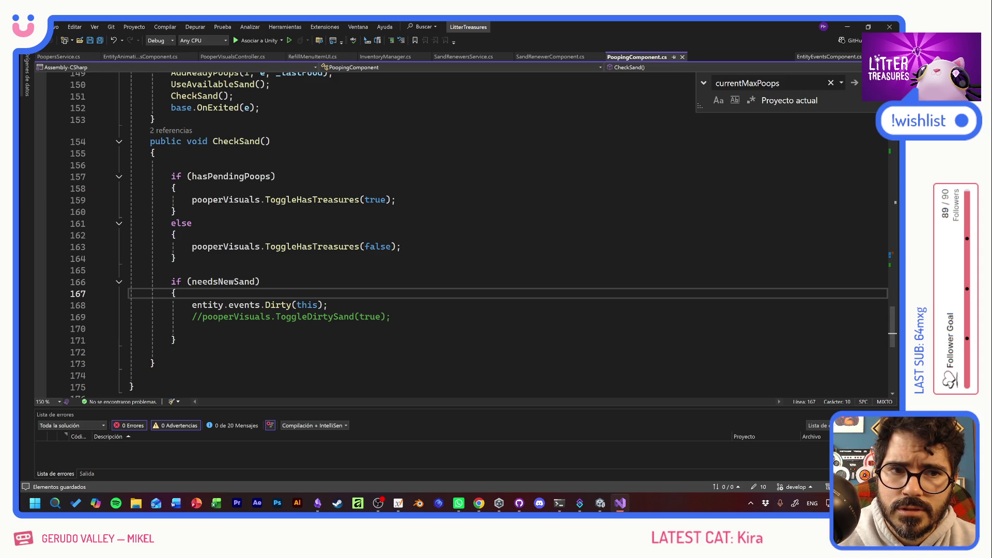
Step: Jump to Dirty's definition in EntityEventsComponent.cs, then switch to Unity
left_click(276, 305, "ctrl")
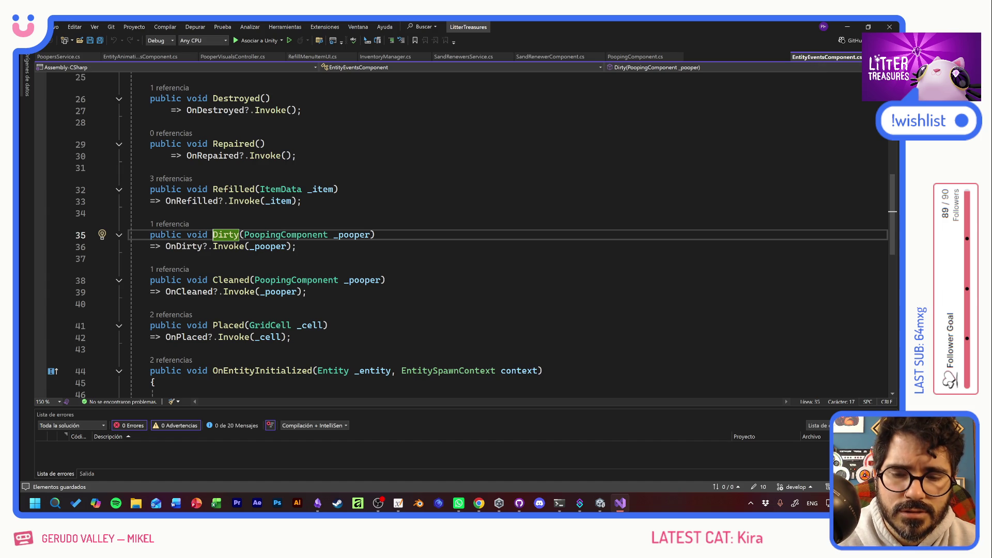
key("alt+Tab")
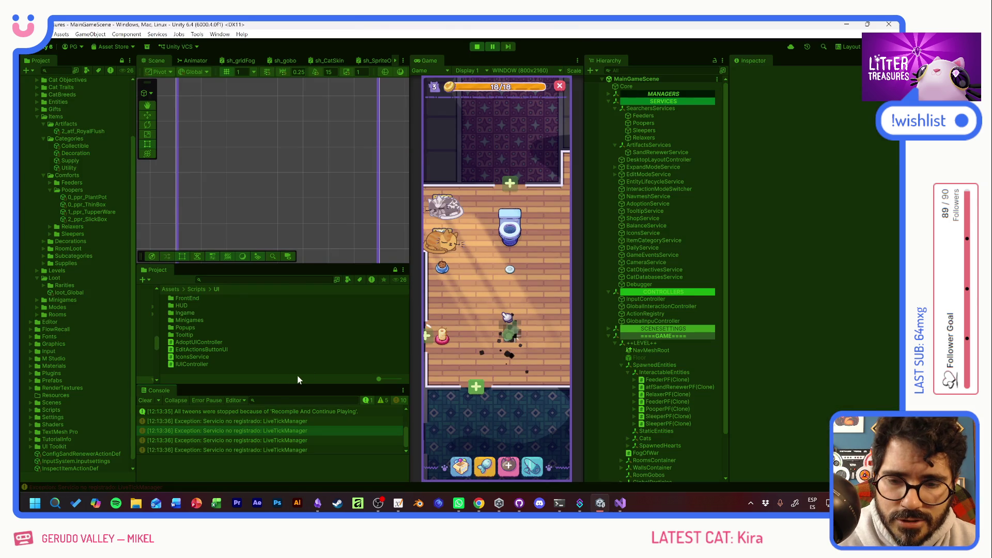
Step: Stop play mode, check the console, and return to Visual Studio
left_click(480, 47)
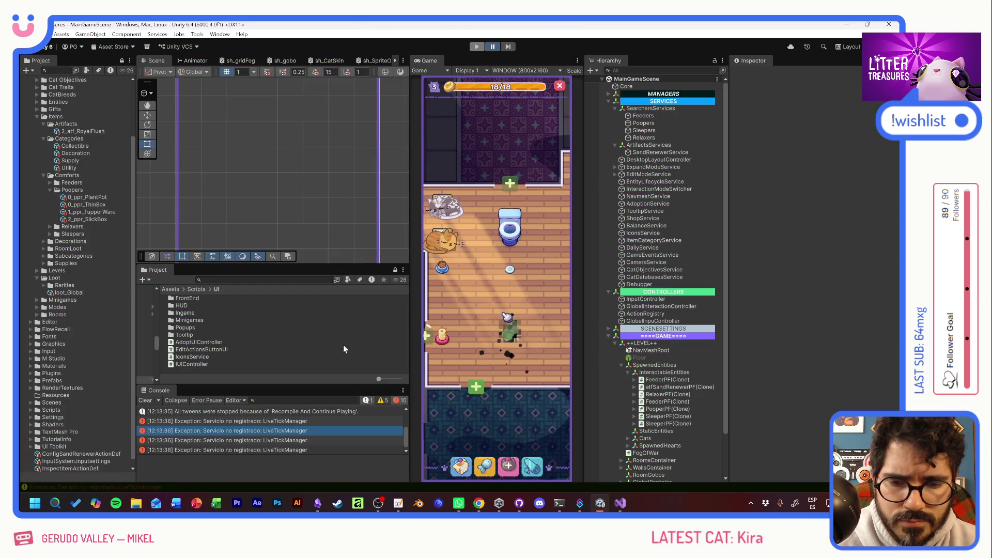
scroll(293, 419, "down", 5)
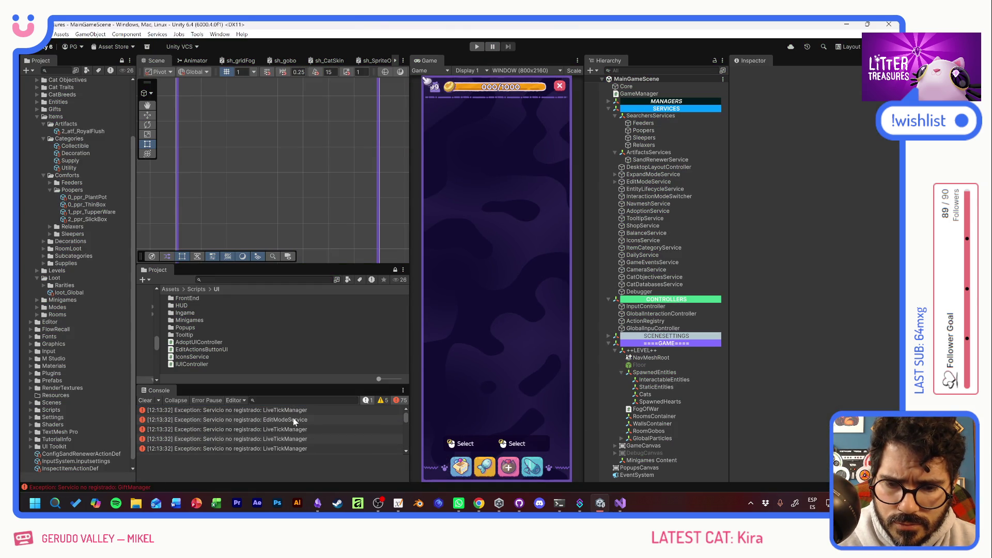
scroll(296, 420, "down", 5)
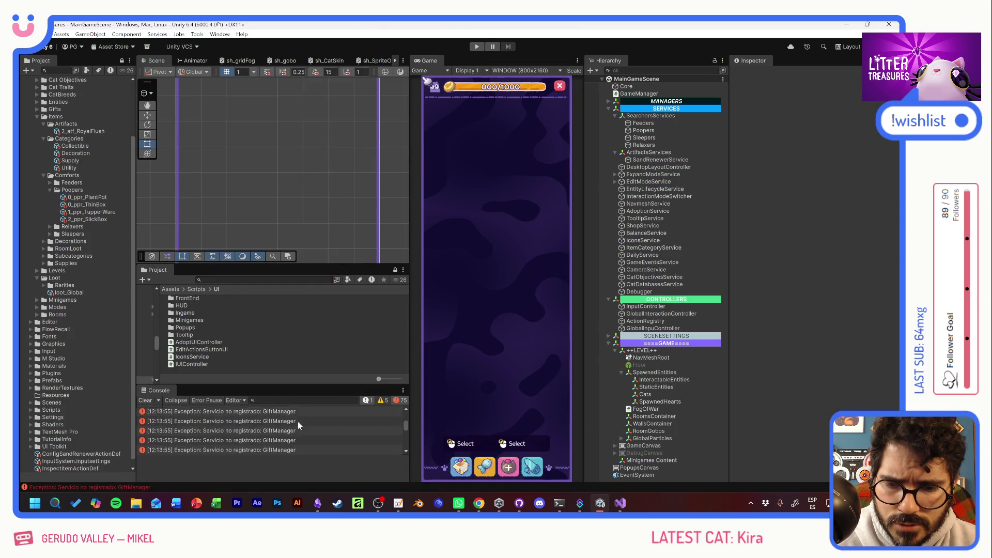
key("alt+Tab")
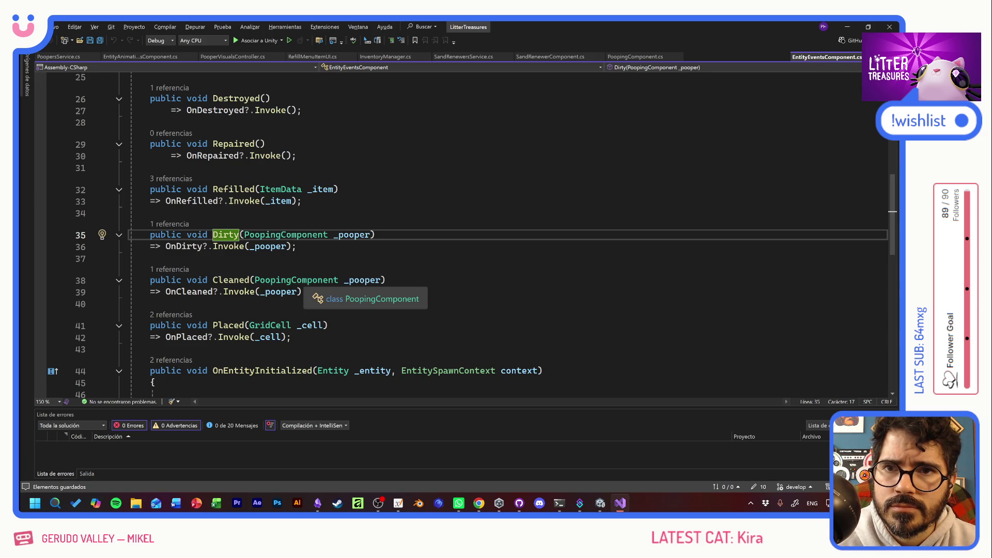
Step: Review AddDirtyPooper in SandRenewersService.cs and follow its reference to PoopersService.cs line 46
left_click(455, 55)
key("Up")
key("Up")
key("Up")
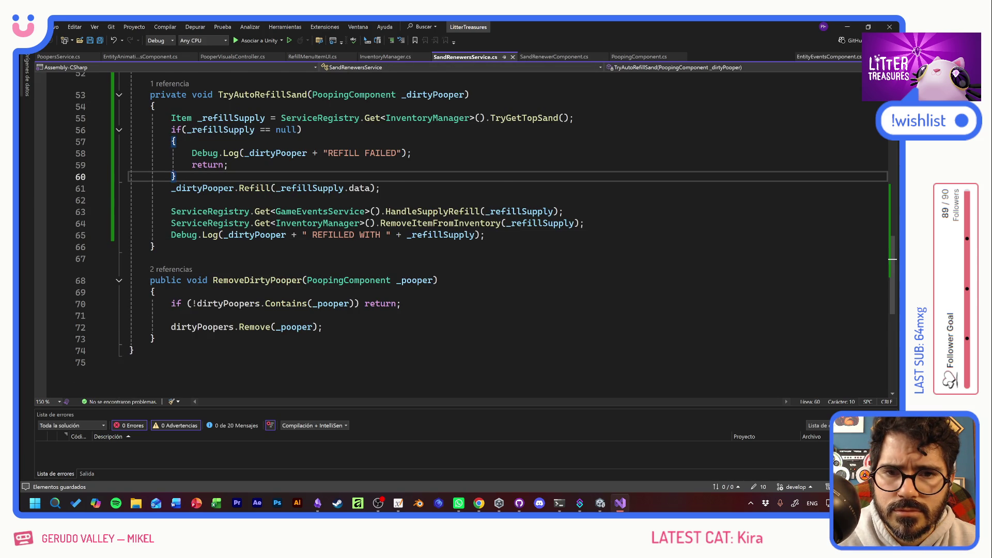
scroll(465, 232, "up", 6)
scroll(465, 232, "up", 6)
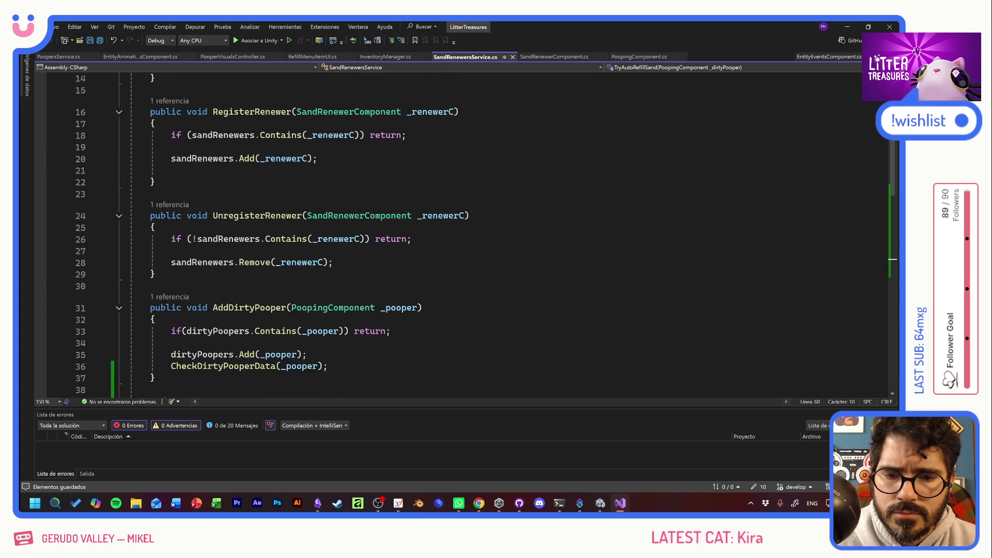
left_click(150, 286)
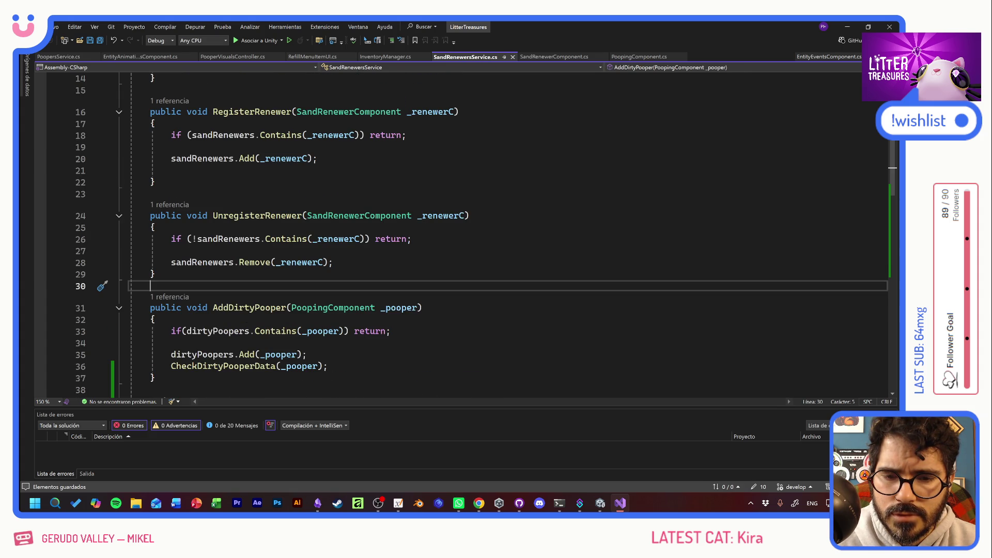
left_click(155, 319)
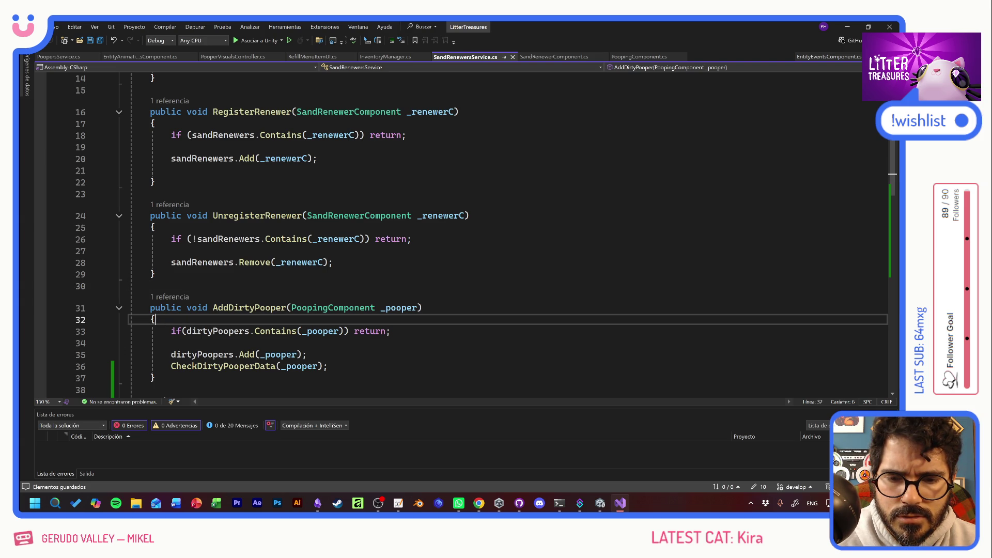
scroll(465, 232, "down", 3)
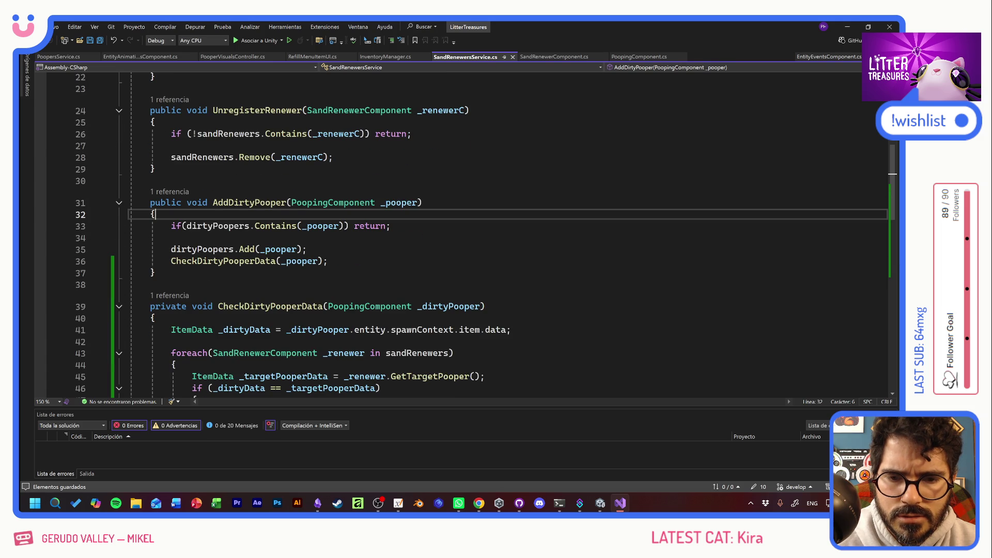
scroll(465, 232, "down", 2)
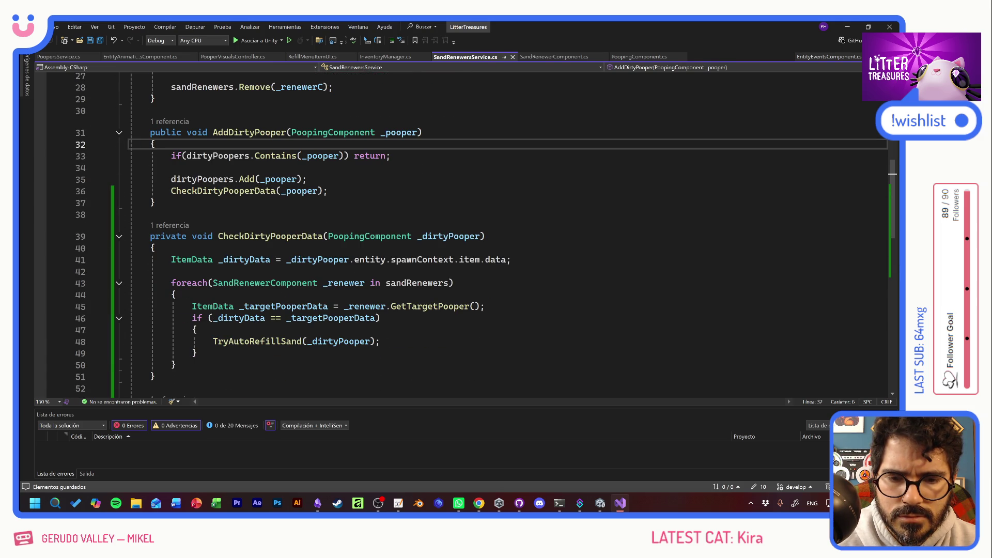
scroll(171, 258, "up", 4)
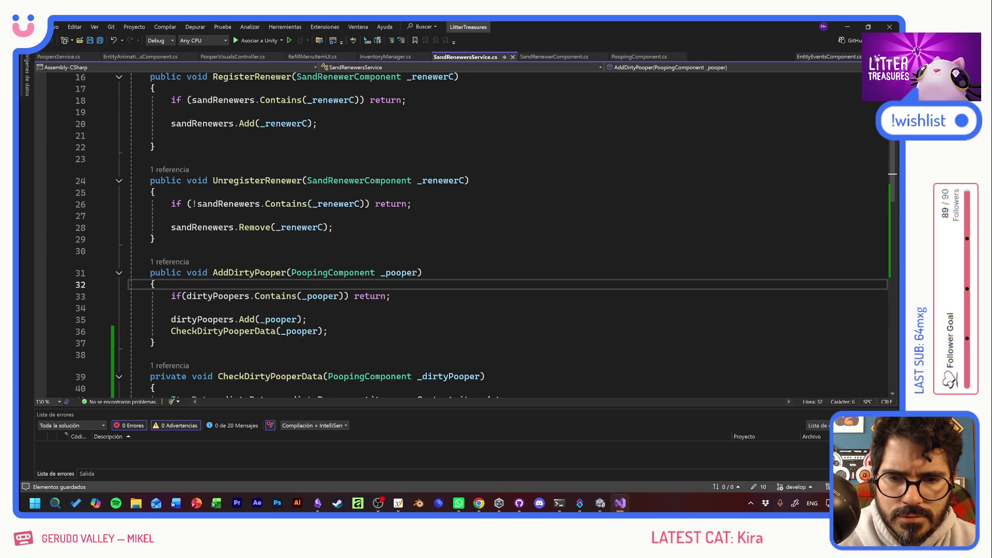
left_click(170, 262)
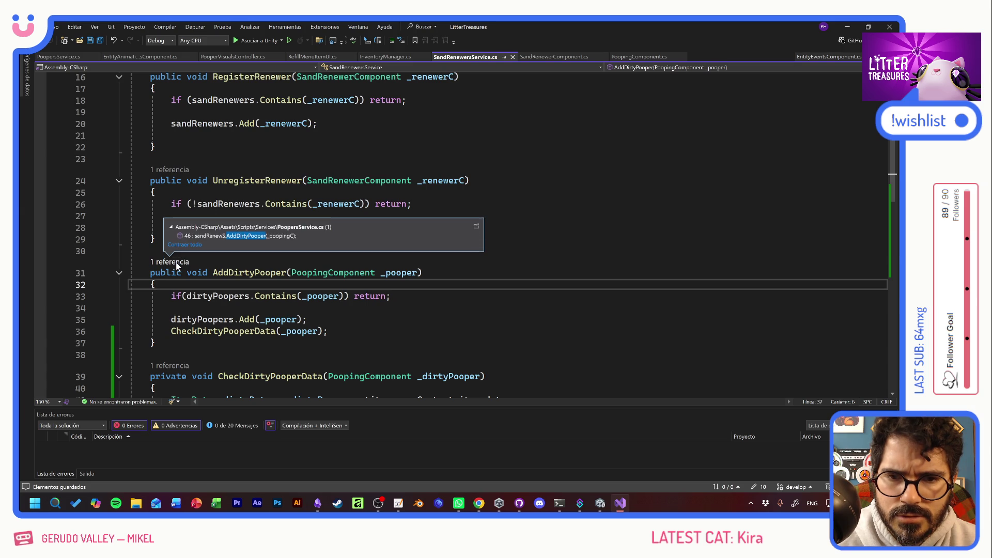
double_click(242, 236)
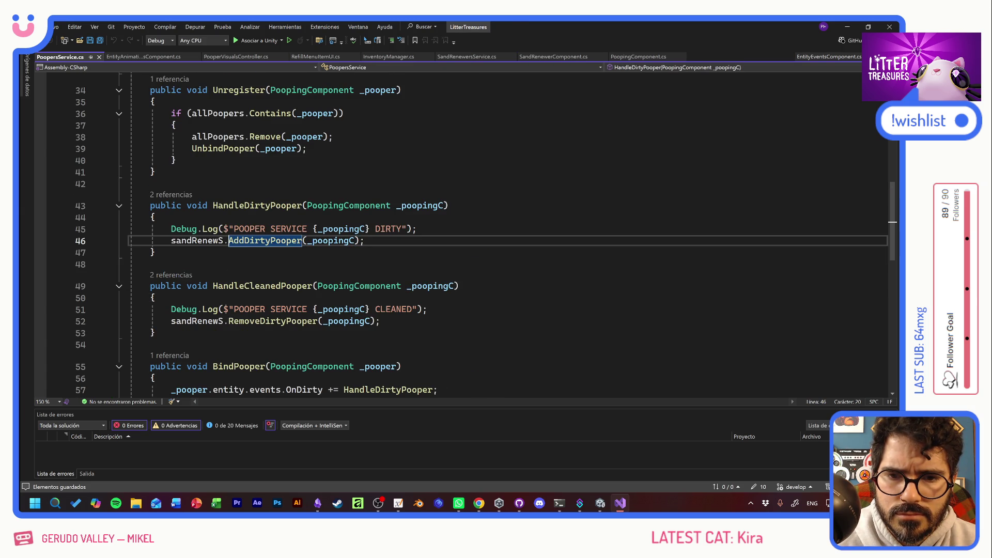
scroll(485, 235, "up", 3)
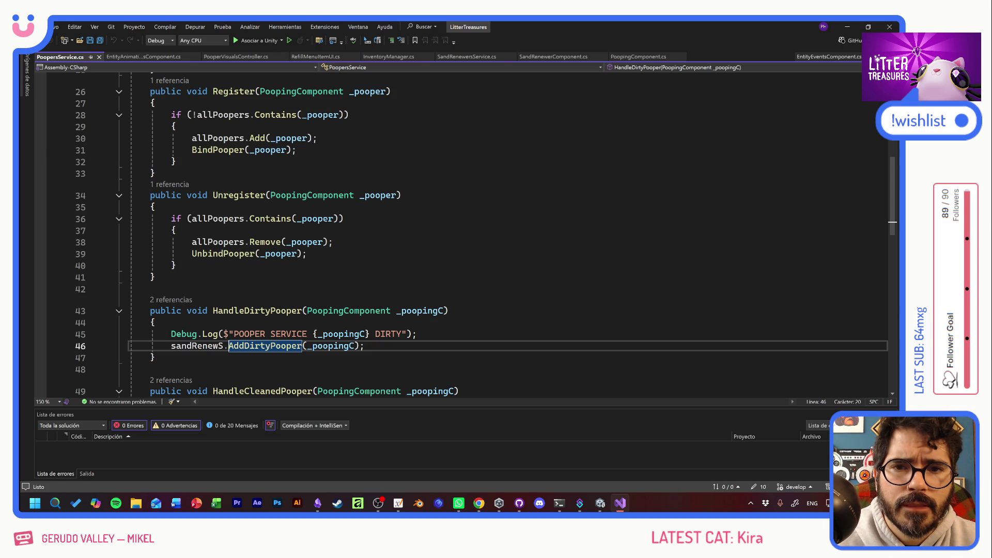
Step: Navigate to the OnDirty method in EntityAnimationsComponent.cs
left_click(227, 57)
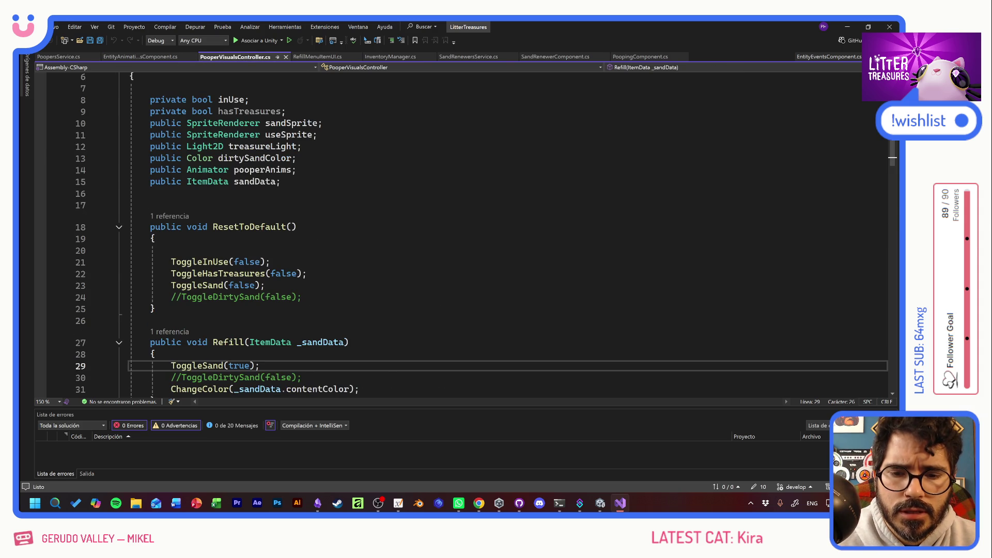
scroll(465, 232, "down", 6)
scroll(382, 305, "down", 4)
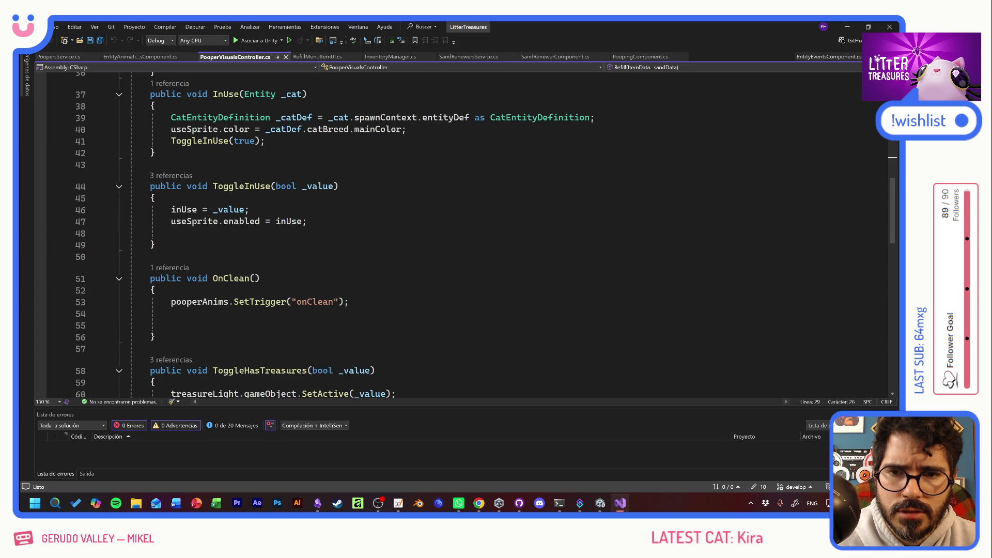
key("ctrl+minus")
scroll(465, 232, "down", 6)
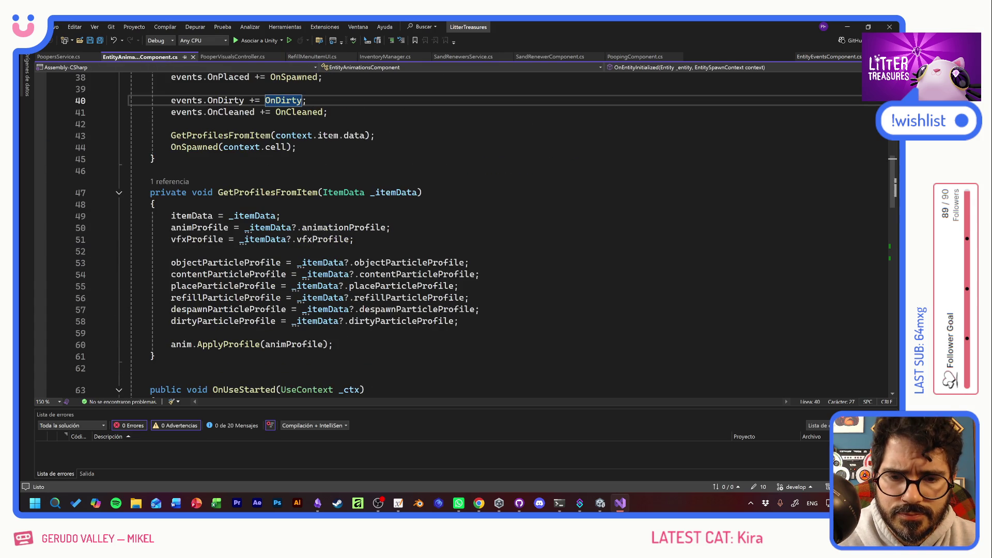
key("F12")
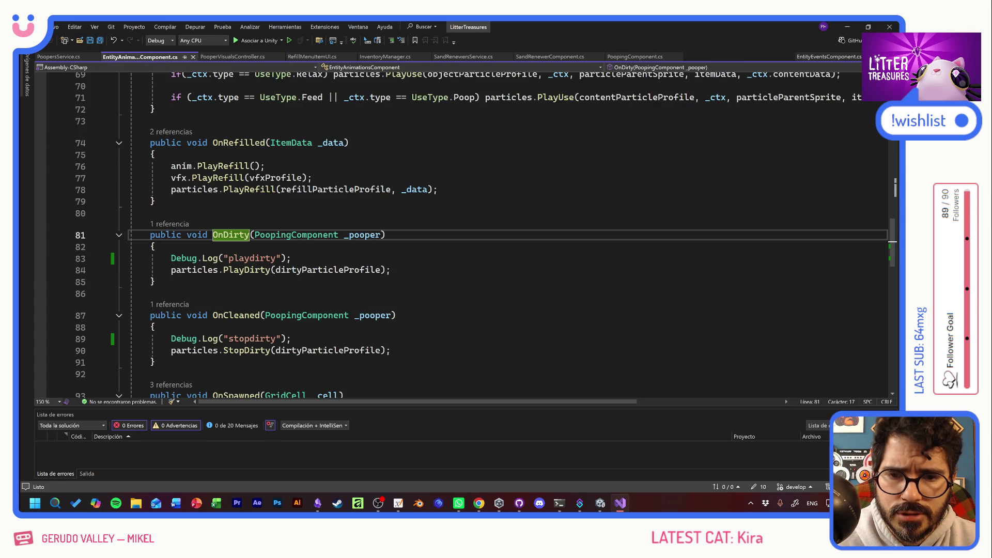
Step: Add an if (_pooper.needsNewSand) line below the playdirty log call
left_click(292, 258)
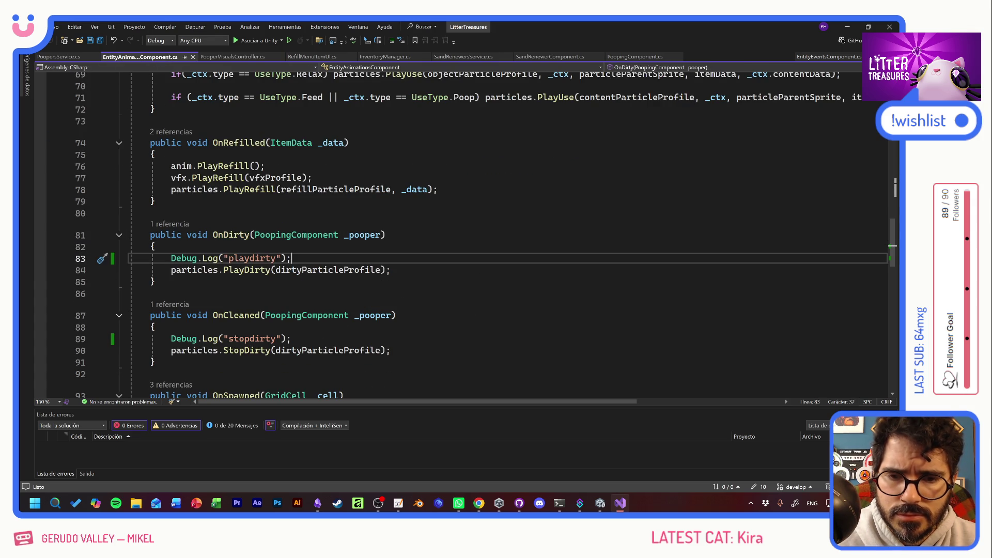
key("Return")
type("if(")
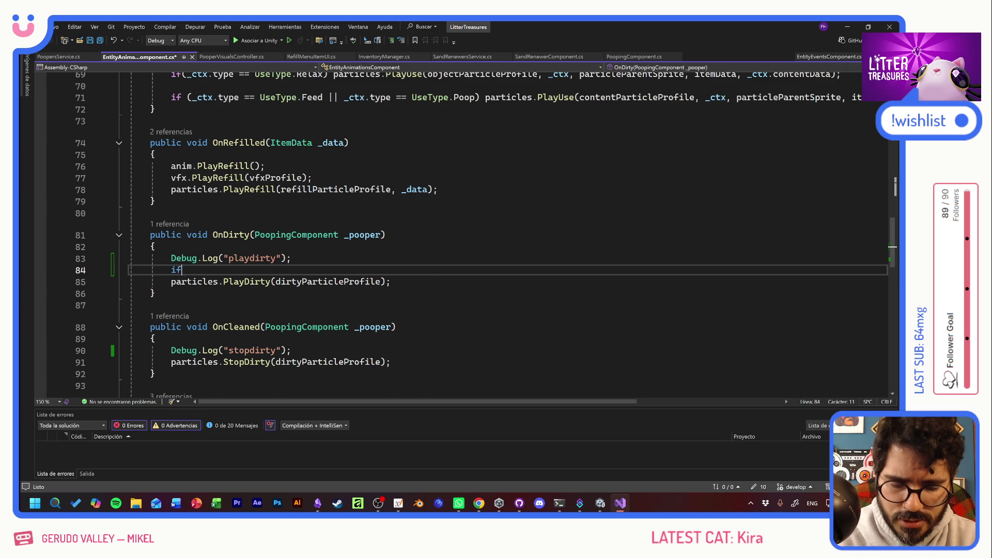
double_click(364, 234)
key("ctrl+c")
left_click(187, 270)
key("ctrl+v")
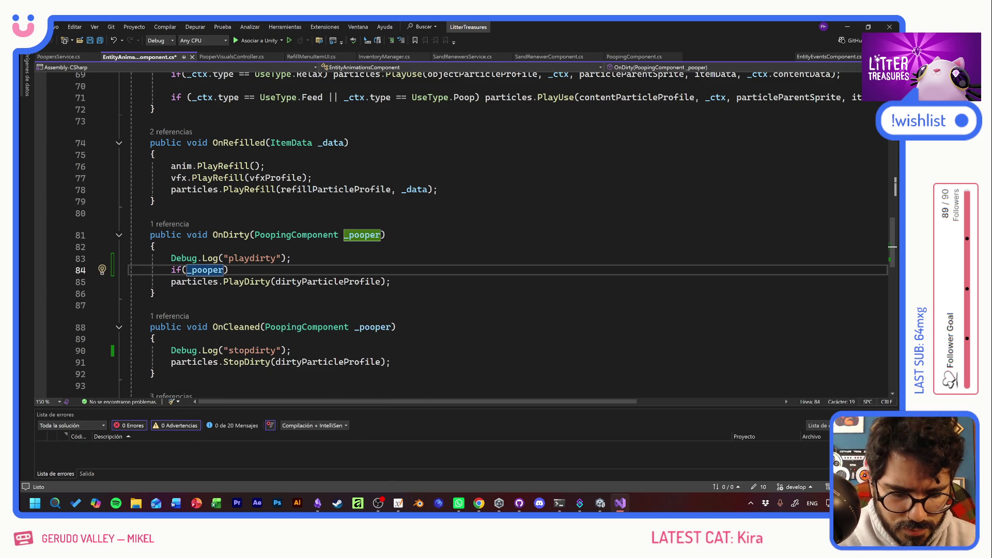
type(".")
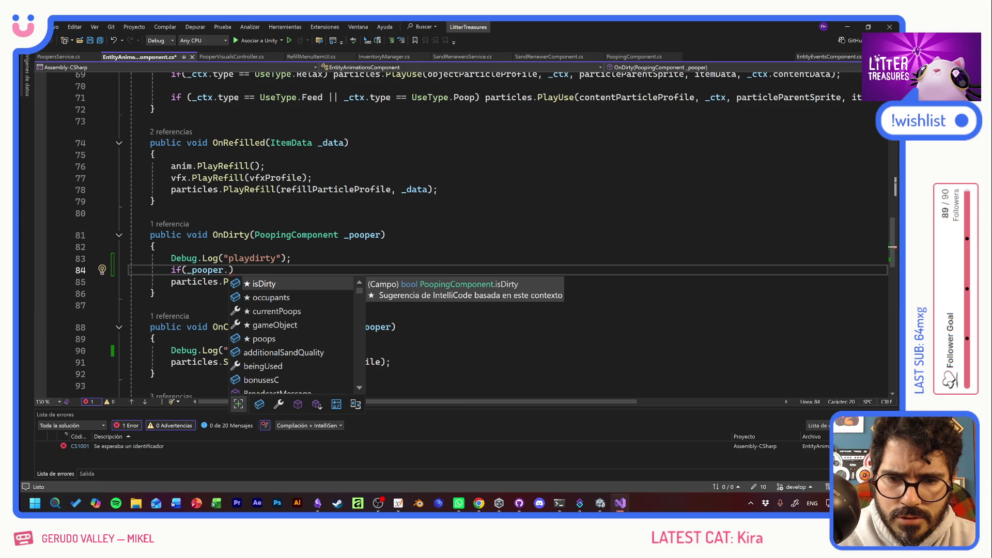
type("need")
key("Tab")
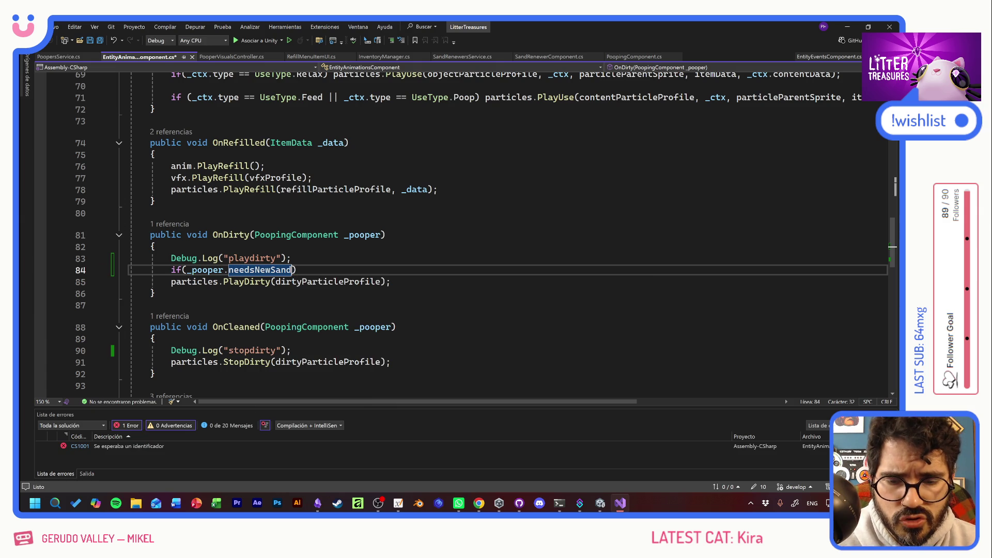
Step: Move particles.PlayDirty(dirtyParticleProfile) onto the if line and save the script
left_click_drag(391, 282, 130, 281)
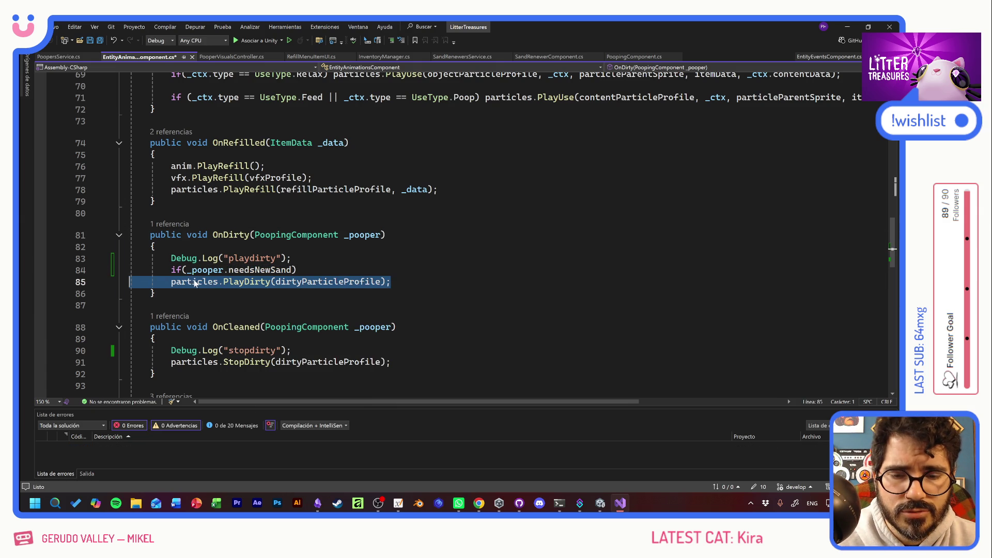
key("ctrl+x")
key("Up")
key("End")
key("ctrl+v")
key("ctrl+s")
left_click(150, 305)
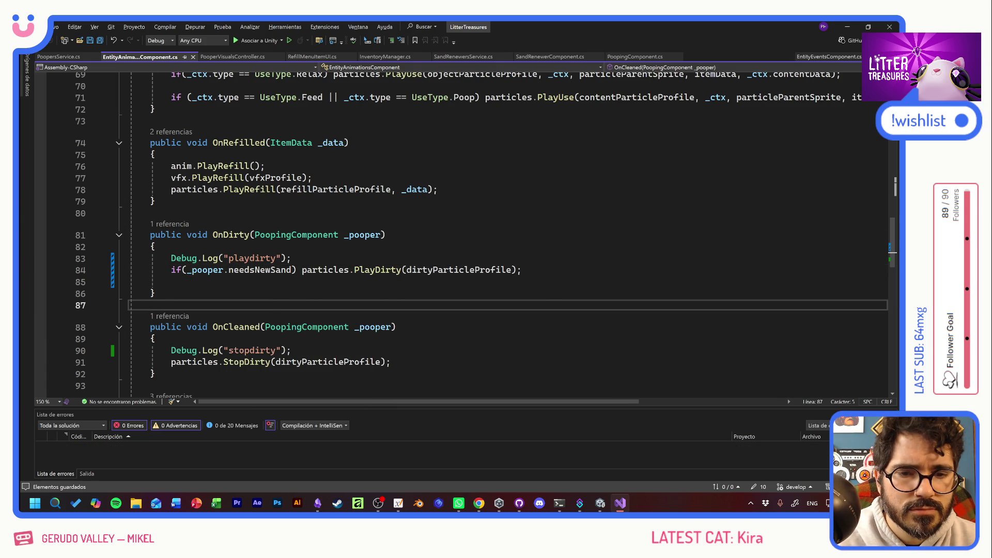
key("alt+Tab")
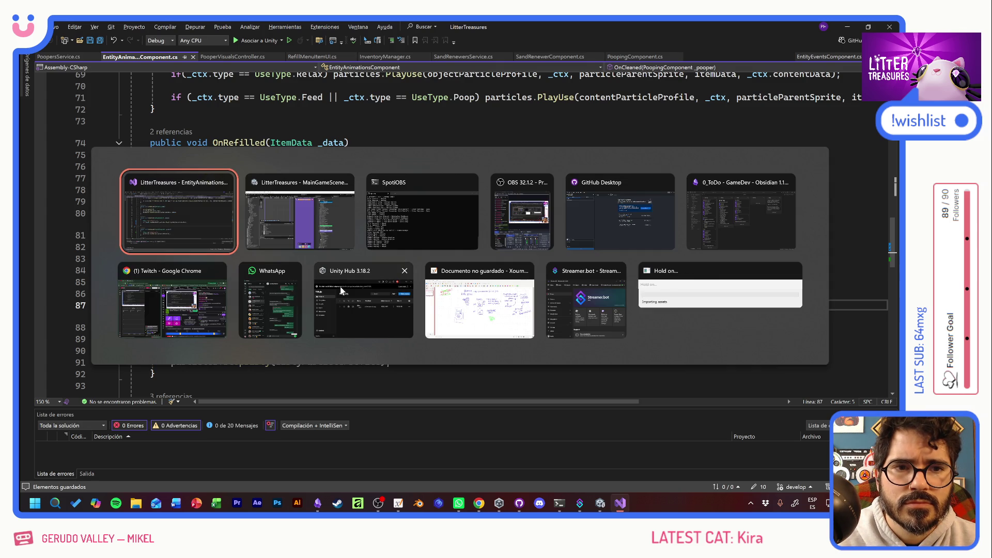
Step: Switch back to the Unity editor and start Play mode
key("Tab")
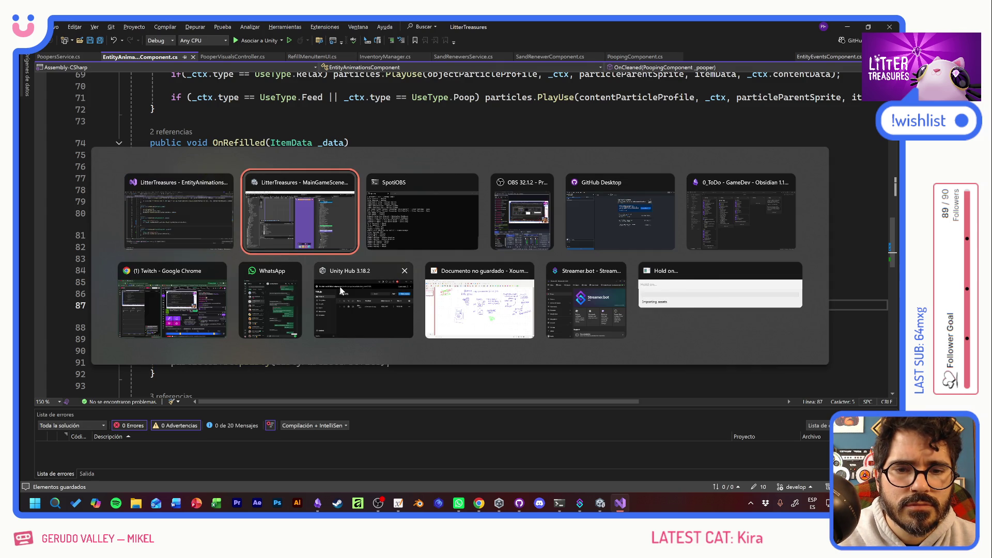
key("Escape")
key("alt+Tab")
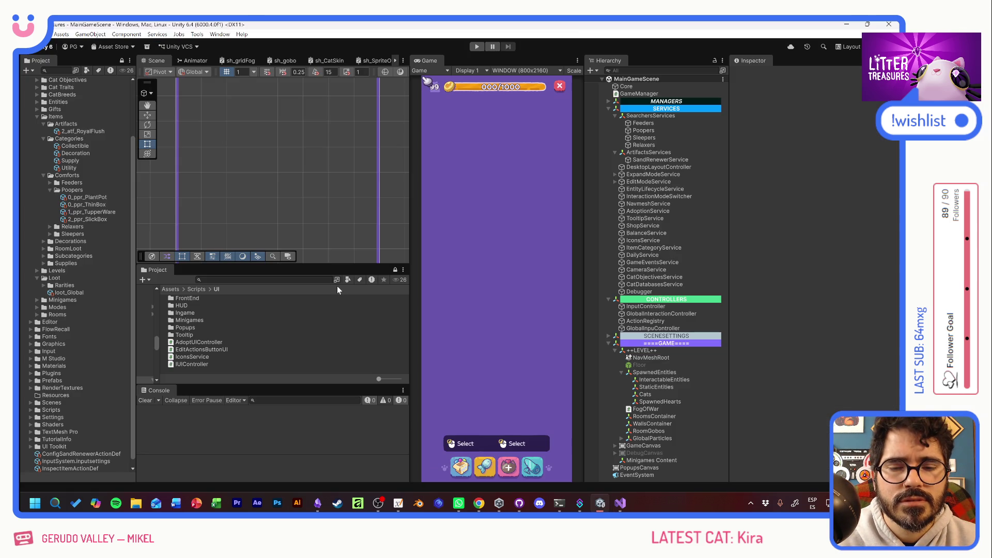
left_click(476, 47)
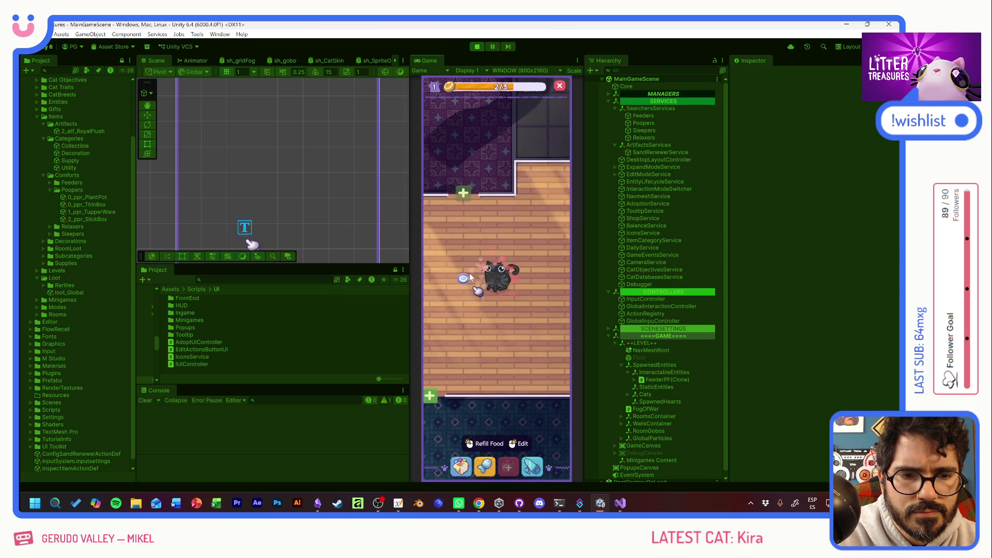
Step: Place the pooper pot and the Scratch Pile from the inventory, then bring up the debug panel
left_click(460, 466)
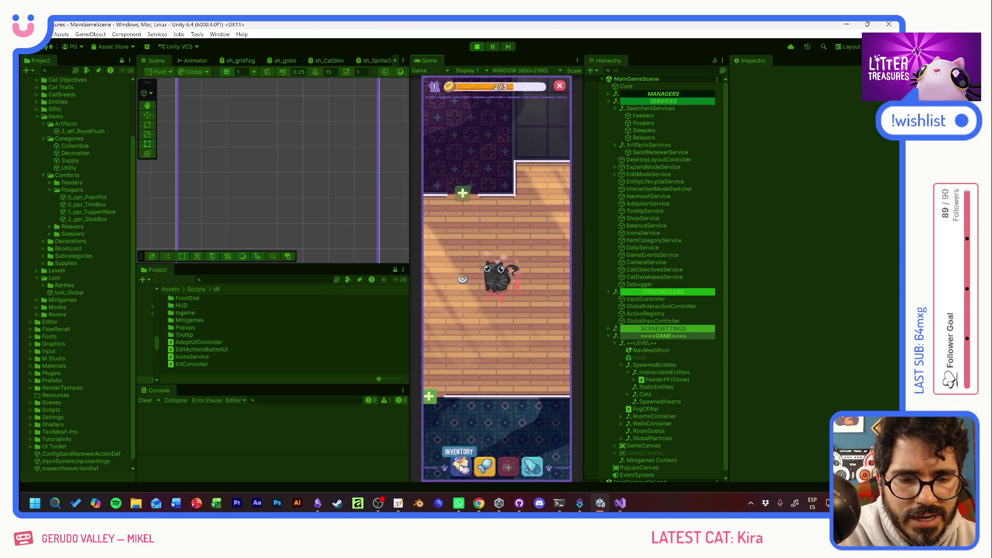
left_click(488, 237)
left_click(467, 341)
left_click(464, 467)
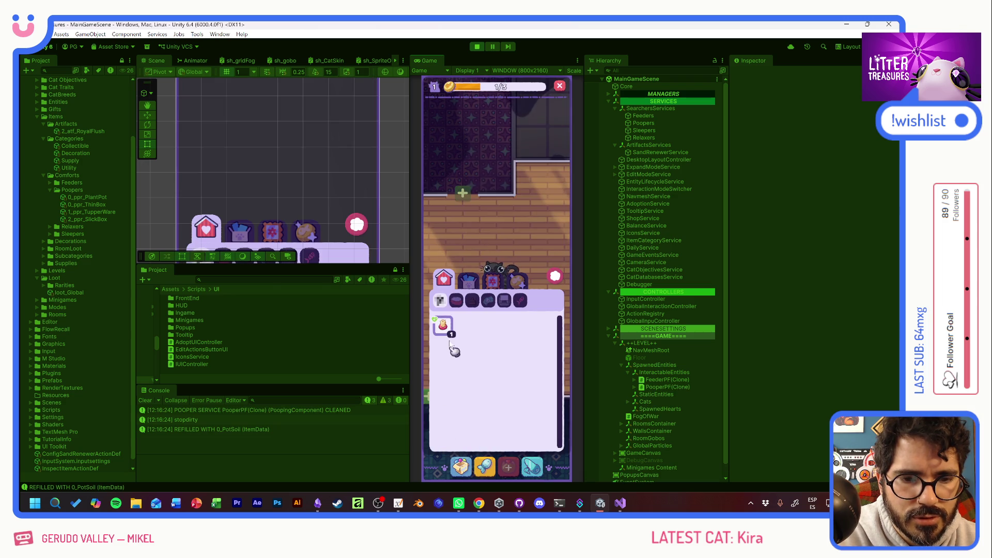
left_click(445, 325)
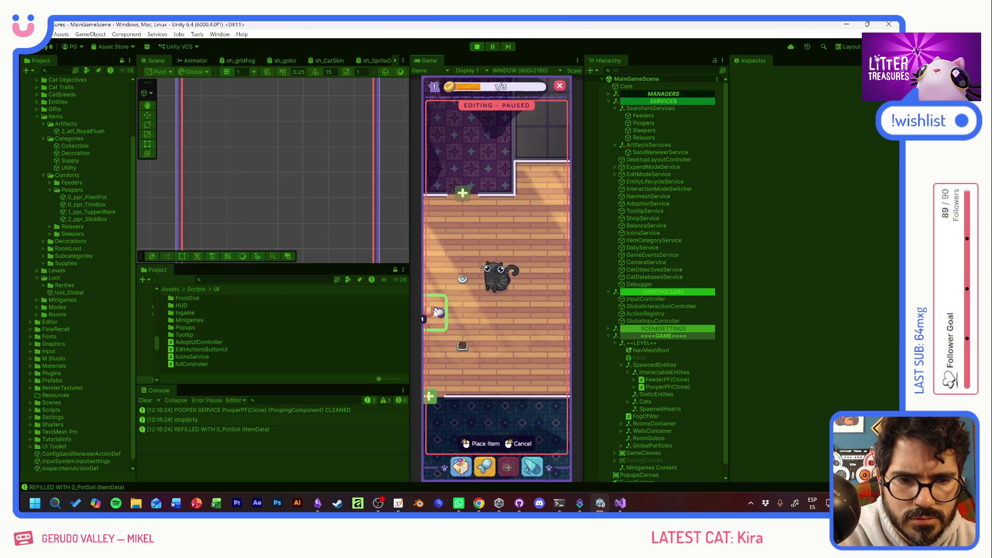
left_click(429, 311)
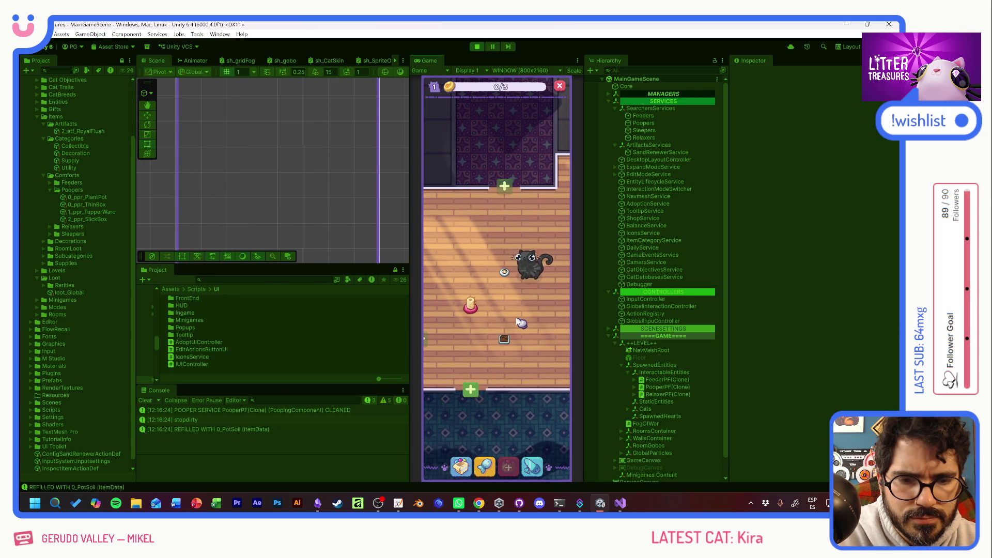
key("grave")
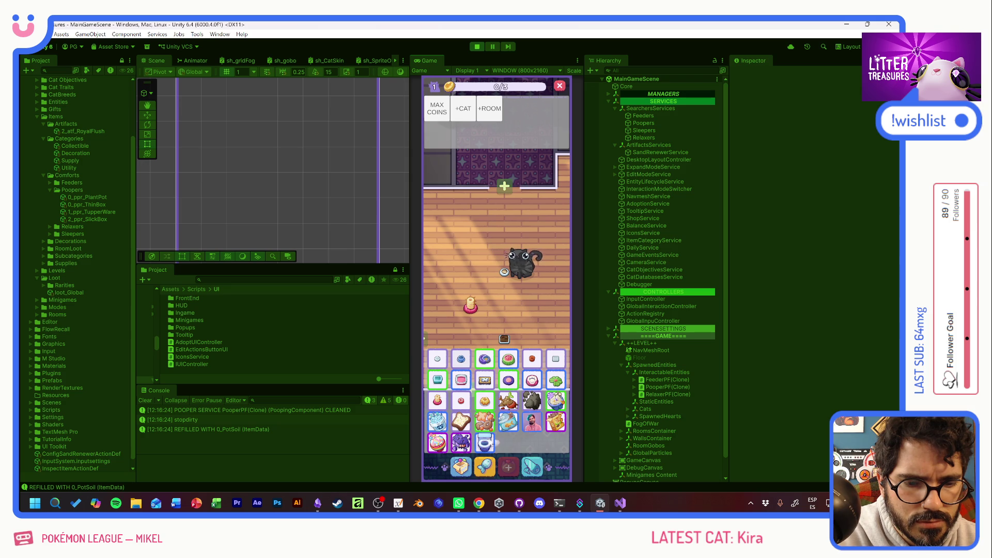
Step: Max out the coins with the debug panel and place the toilet on the floor
left_click(442, 116)
key("grave")
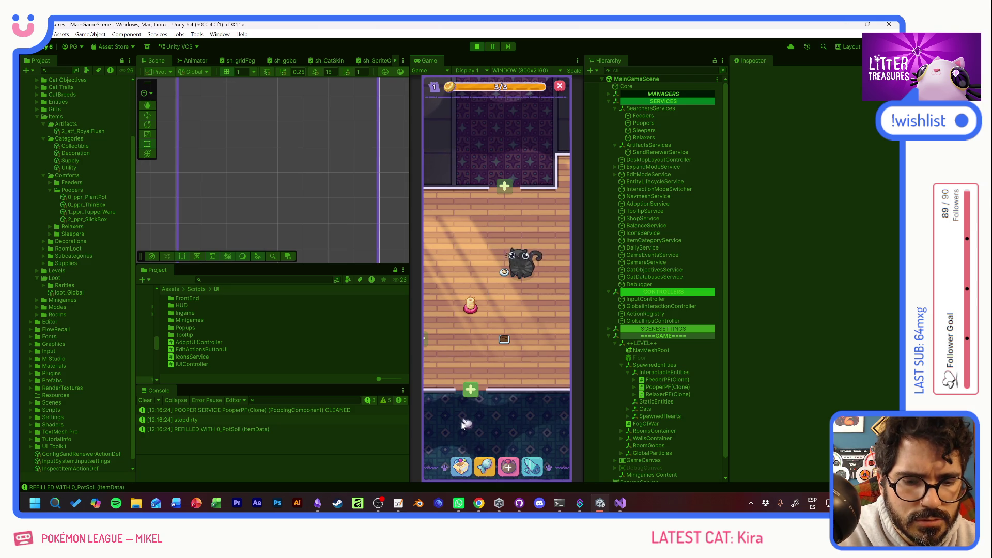
left_click(461, 466)
left_click(548, 326)
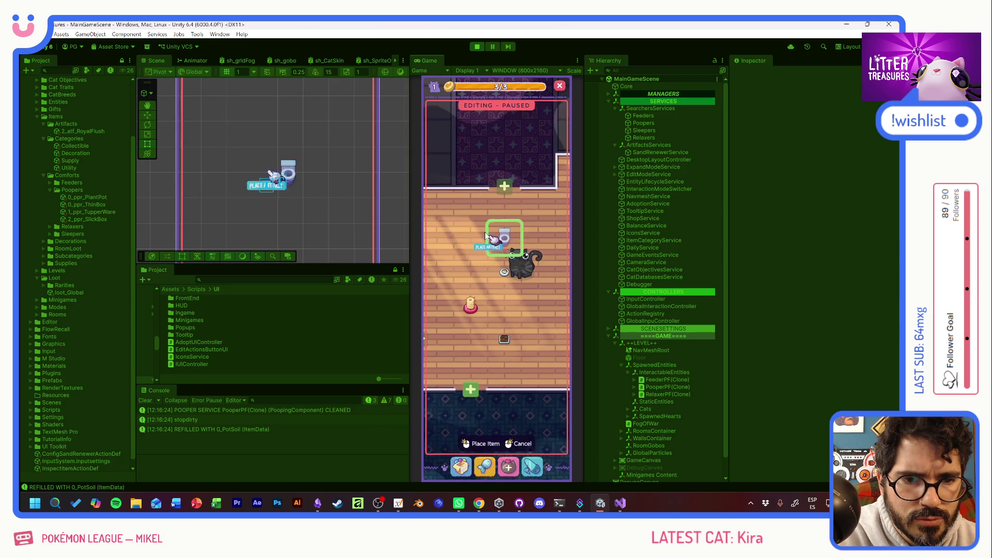
left_click(470, 230)
Step: Refill coins to maximum and add new rooms with the debug +ROOM button
key("grave")
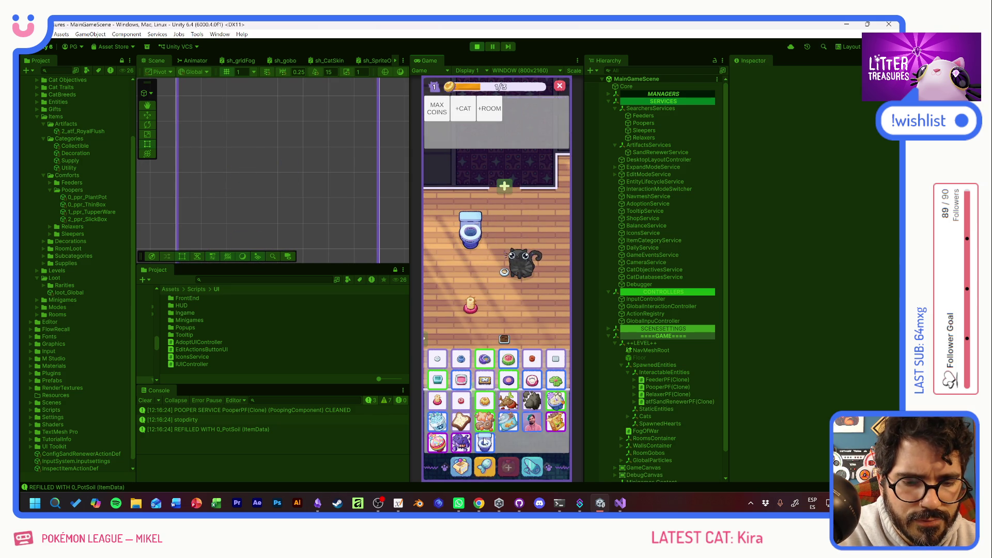
key("grave")
key("grave")
left_click(441, 115)
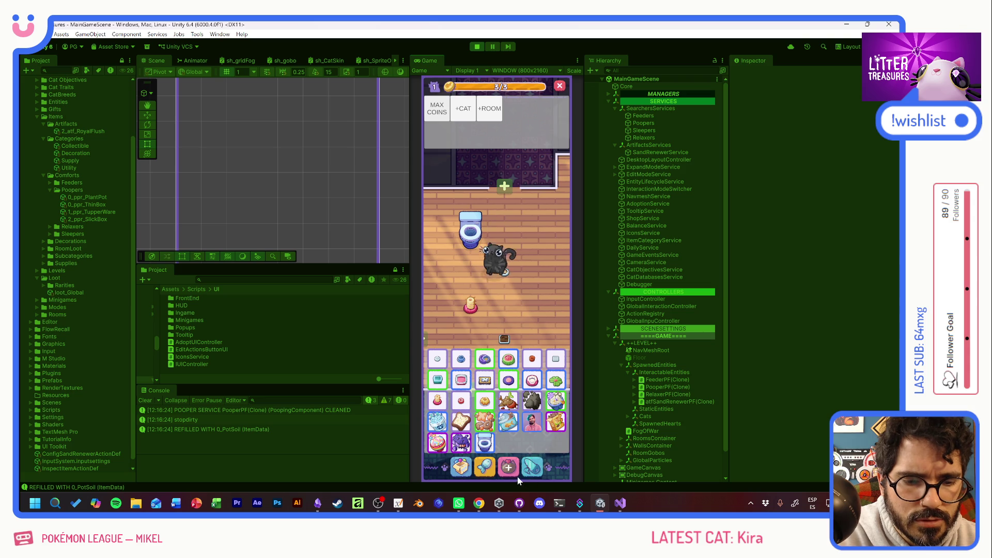
left_click(489, 109)
key("grave")
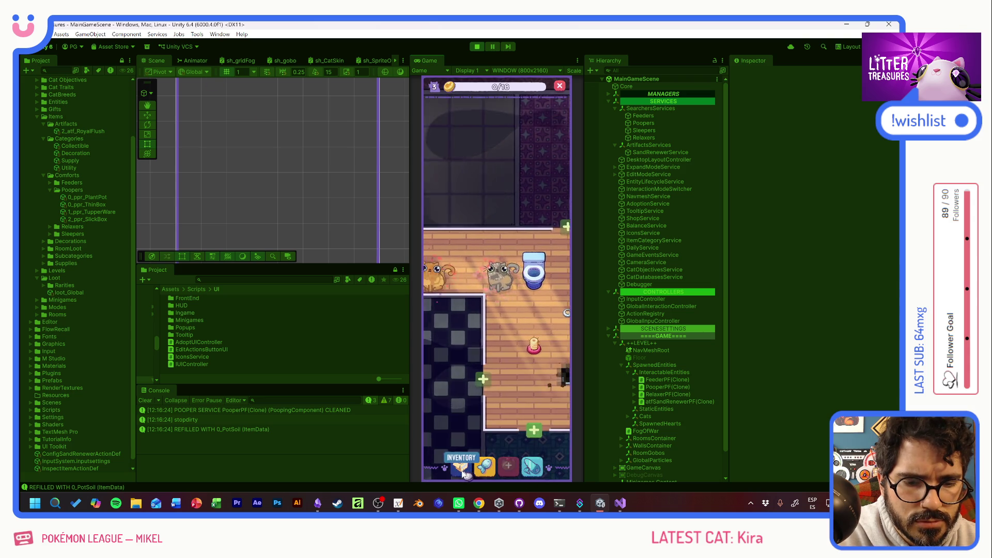
Step: Top up coins and place the Ceramic Watermelon feeder on the floor at right
left_click(461, 467)
left_click(443, 325)
left_click(488, 238)
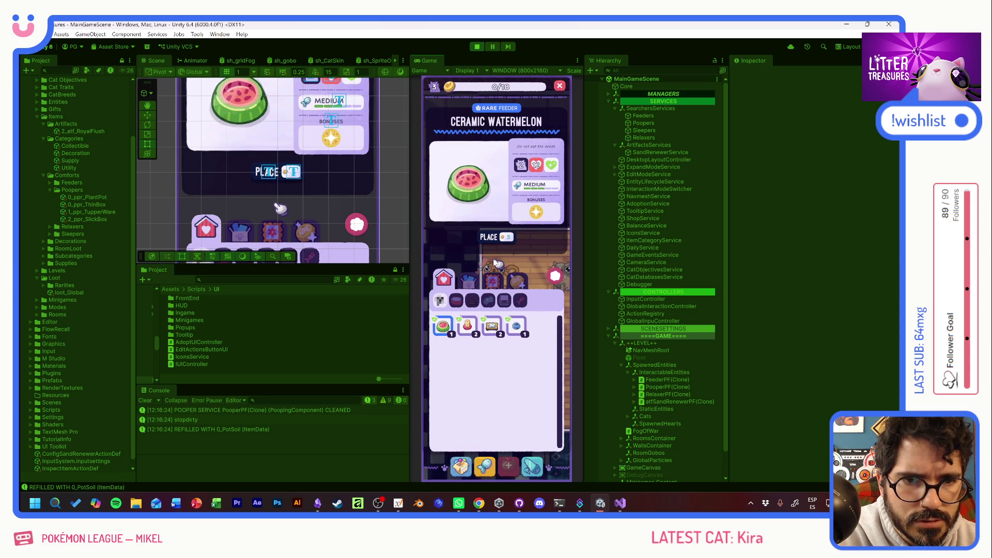
key("grave")
left_click(434, 122)
key("grave")
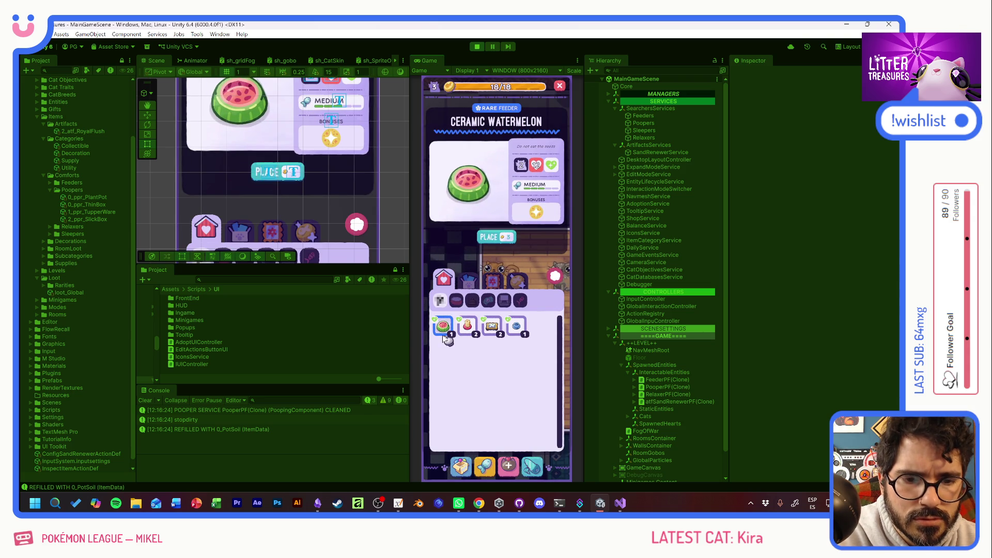
left_click(490, 238)
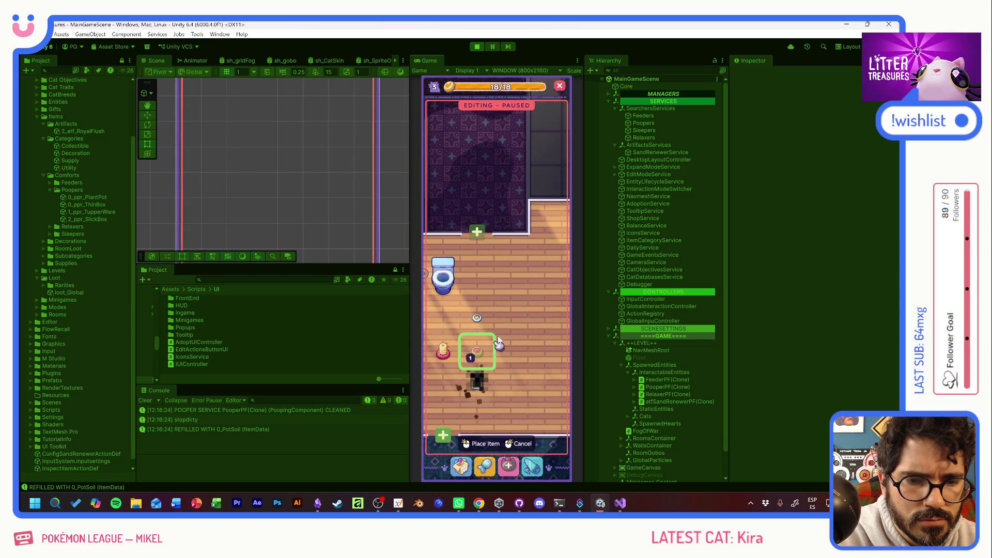
left_click(540, 309)
Step: Buy and place two pillows side by side at the room's top right
scroll(511, 356, "down", 2)
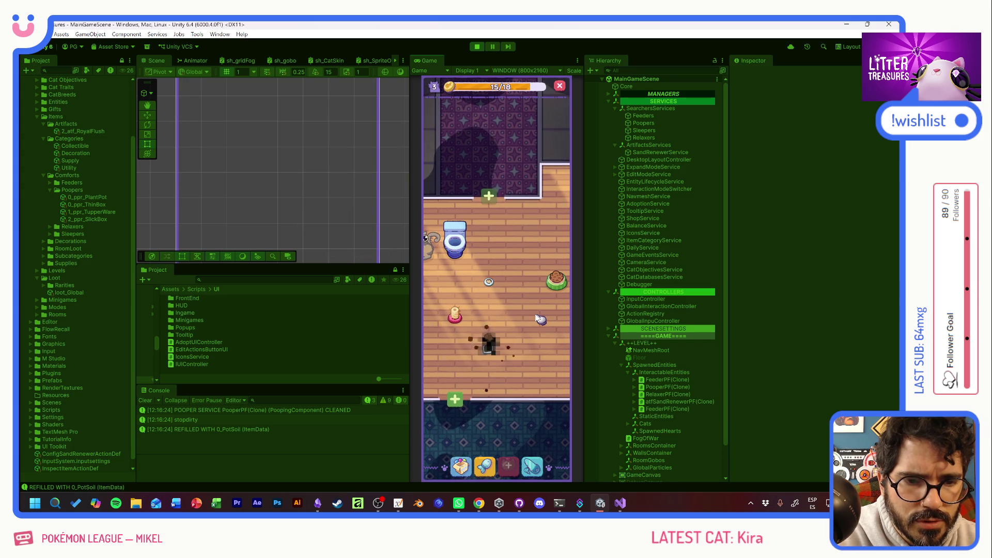
left_click(461, 466)
left_click(468, 326)
left_click(491, 237)
left_click(523, 213)
left_click(556, 213)
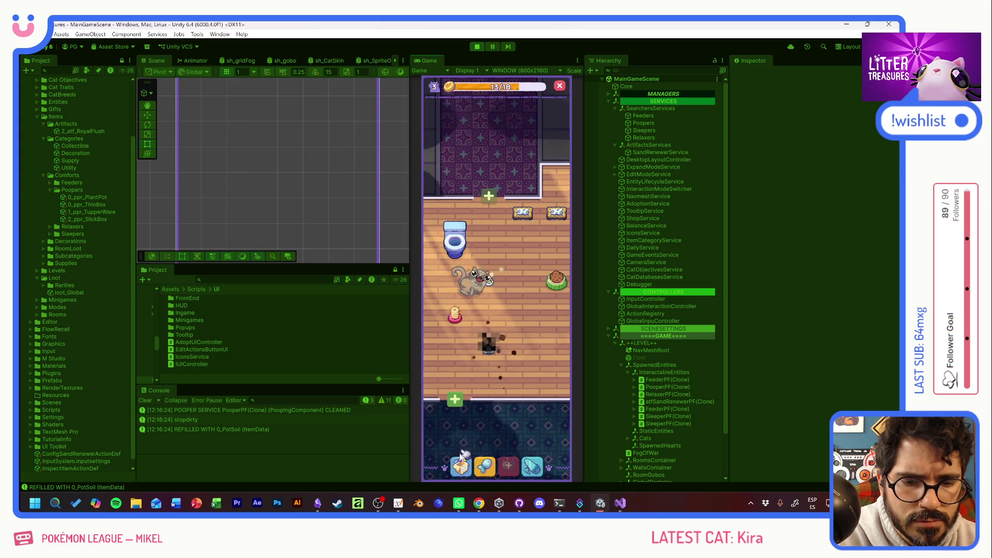
Step: Buy the food bowl and place it next to the toilet
left_click(461, 466)
left_click(443, 325)
left_click(491, 237)
left_click(489, 239)
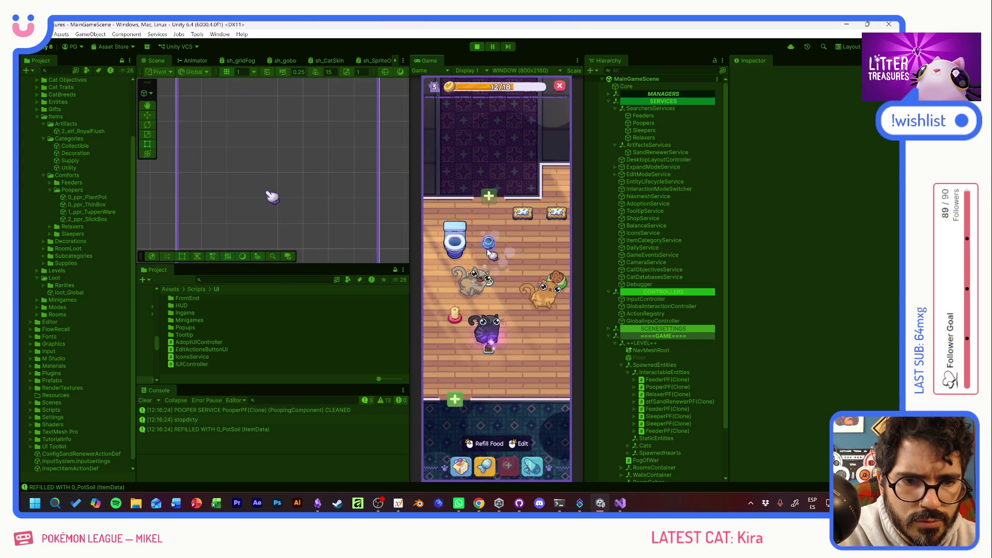
Step: Buy and place the Scratch Pole in the room, then launch Scoop the Treasure
left_click(460, 467)
left_click(443, 325)
left_click(490, 237)
left_click(510, 363)
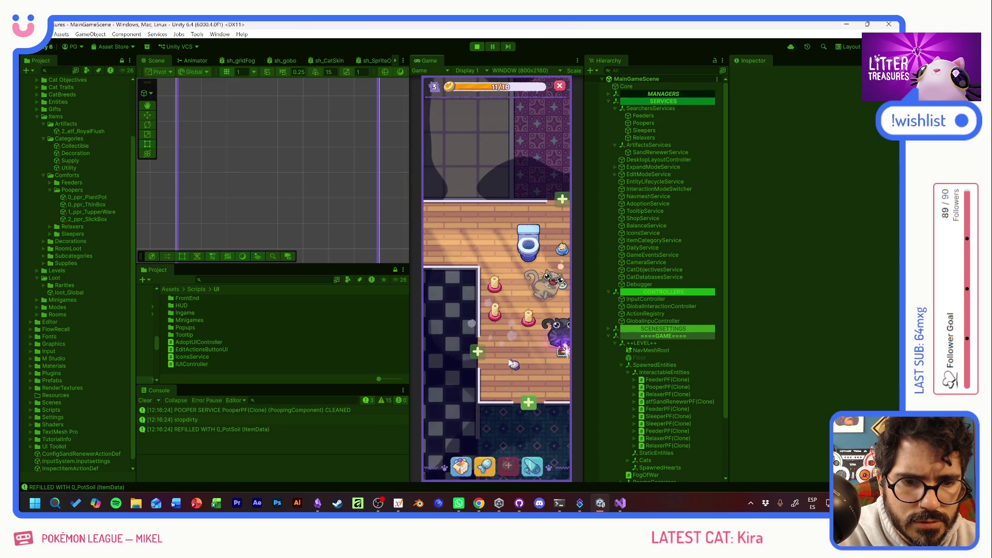
left_click(478, 401)
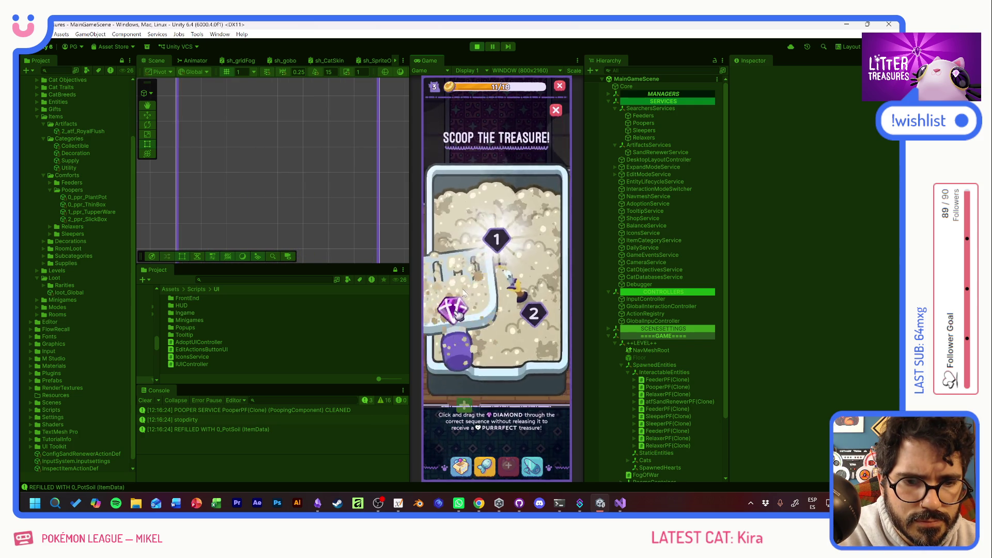
Step: Drag the diamond through points 1 and 2 to finish Scoop the Treasure
left_click_drag(451, 320, 536, 311)
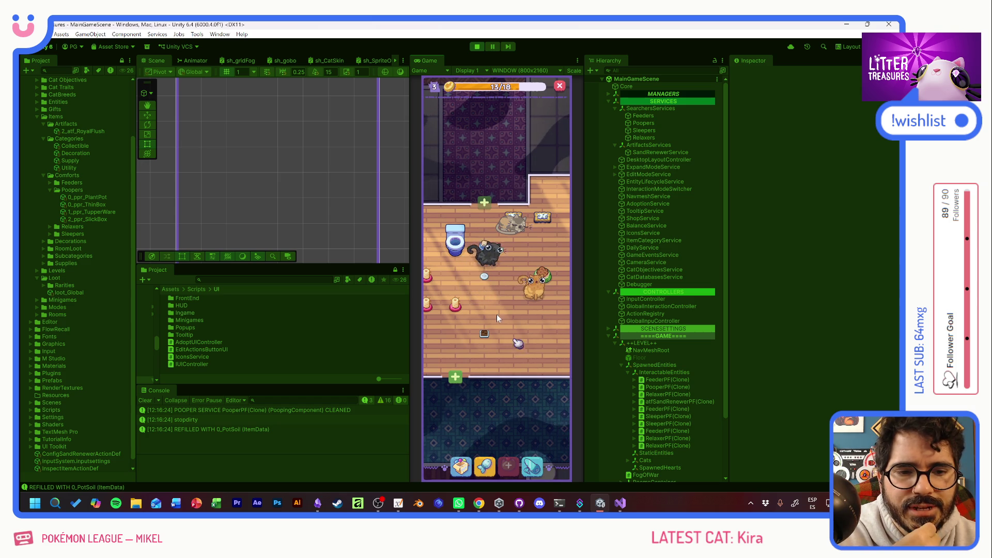
Step: Let the black cat use the litter box, play Scoop the Treasure and dismiss the Temu Bowl reward
left_click(490, 248)
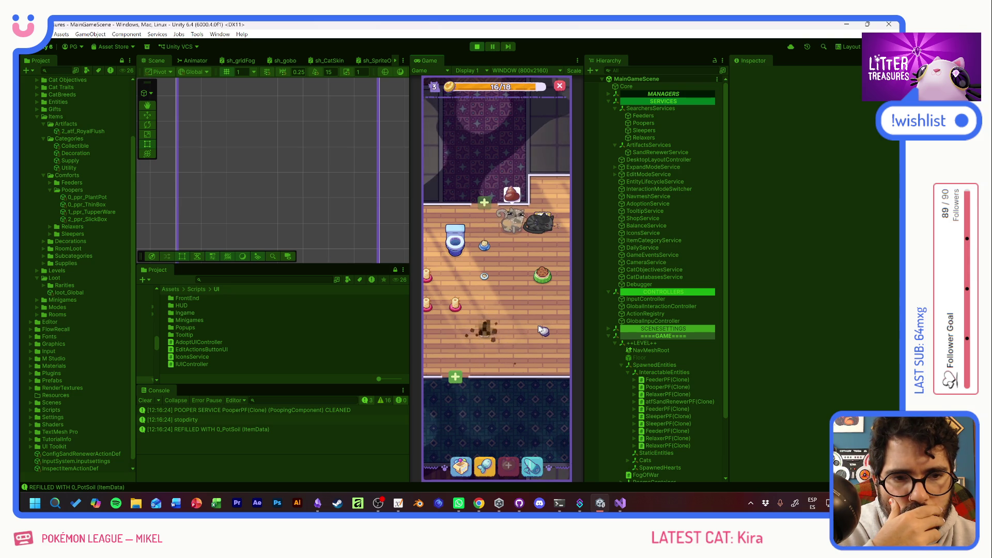
left_click(486, 333)
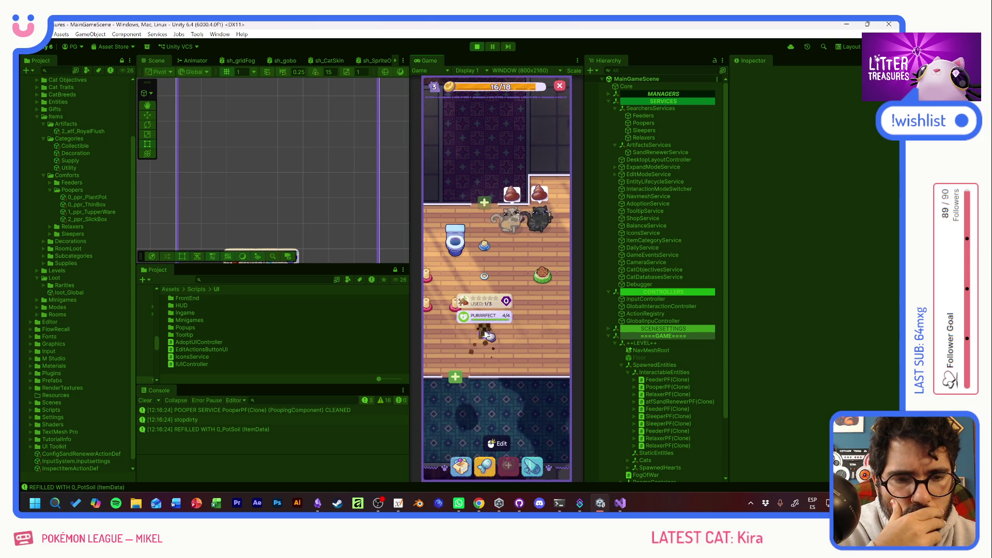
left_click(486, 334)
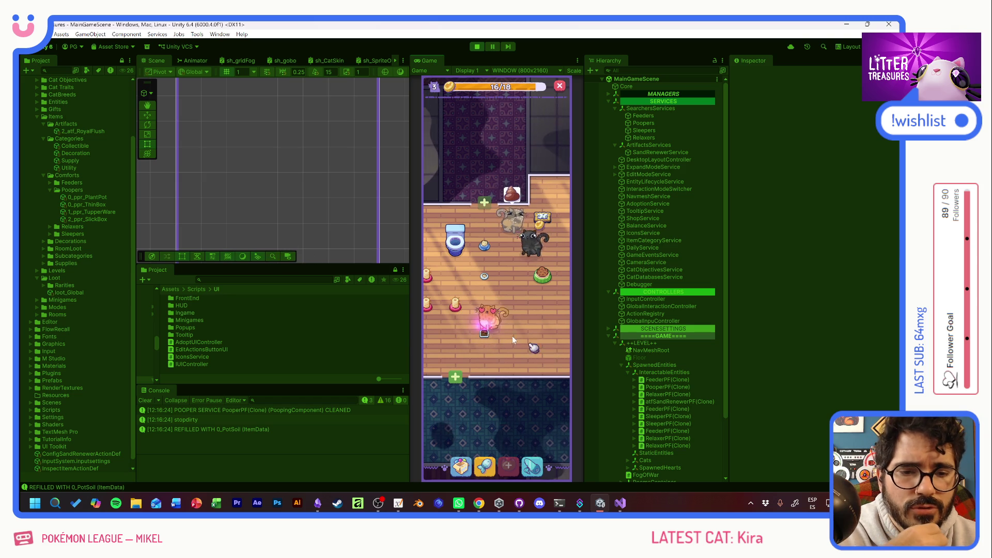
left_click(488, 443)
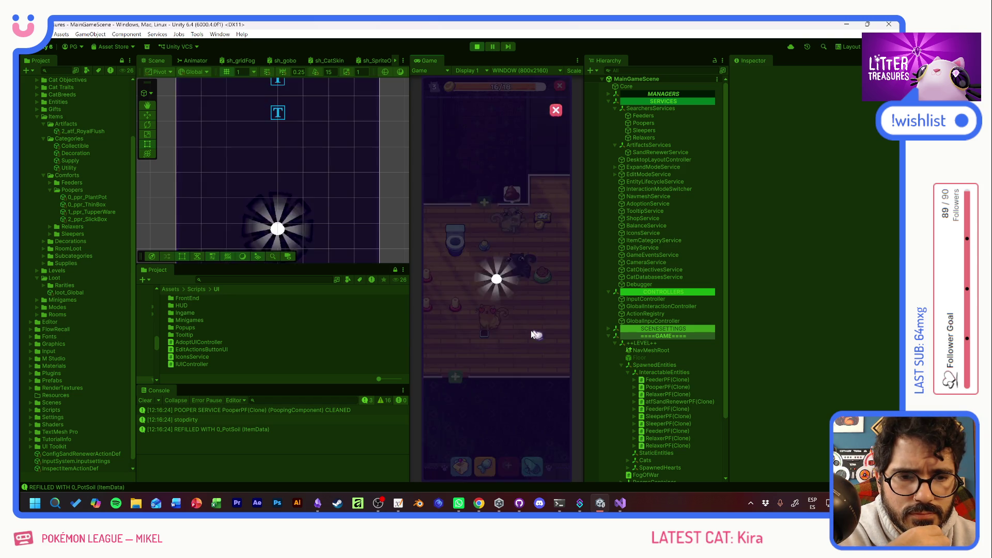
left_click(509, 345)
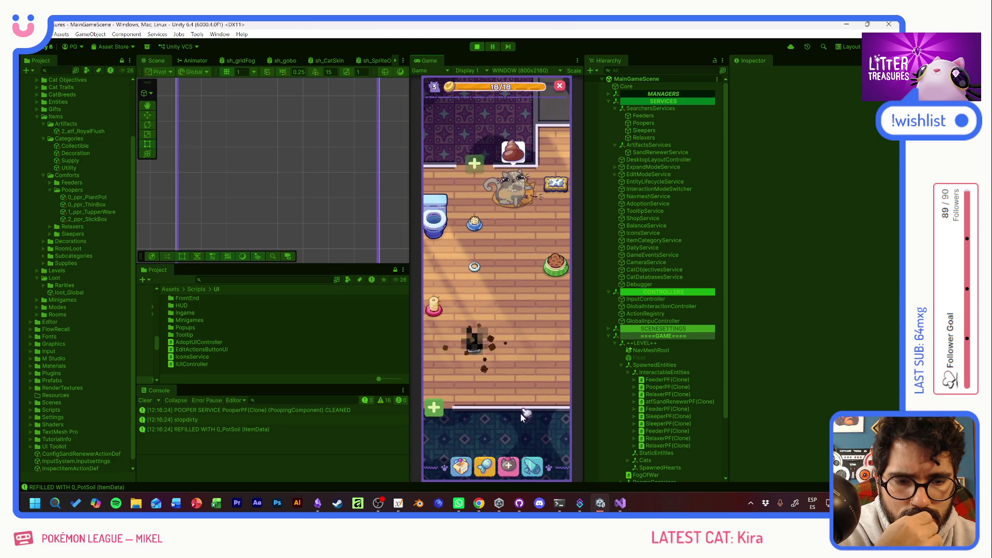
Step: Check the dirty litter box's usage stats and scoop the treasure out of it
left_click(475, 355)
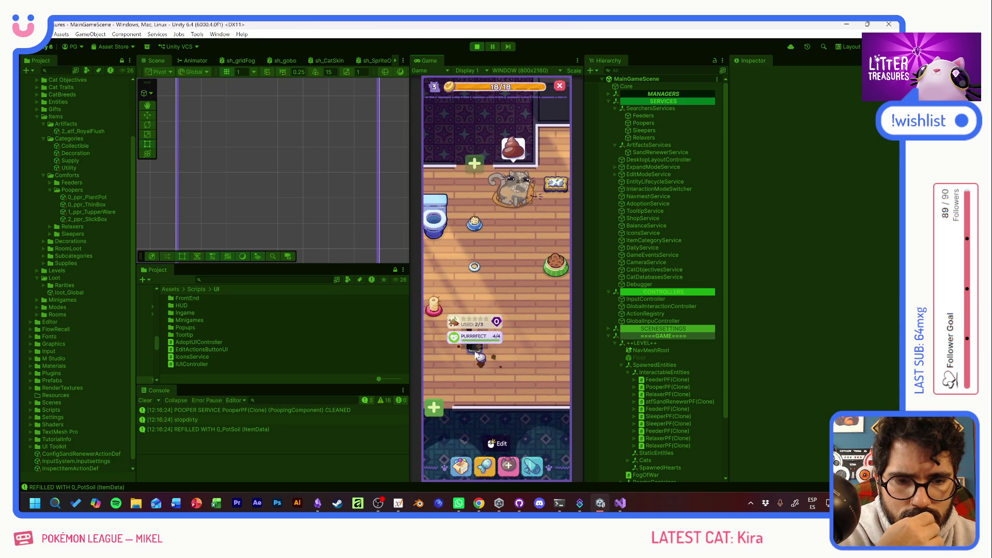
left_click(528, 359)
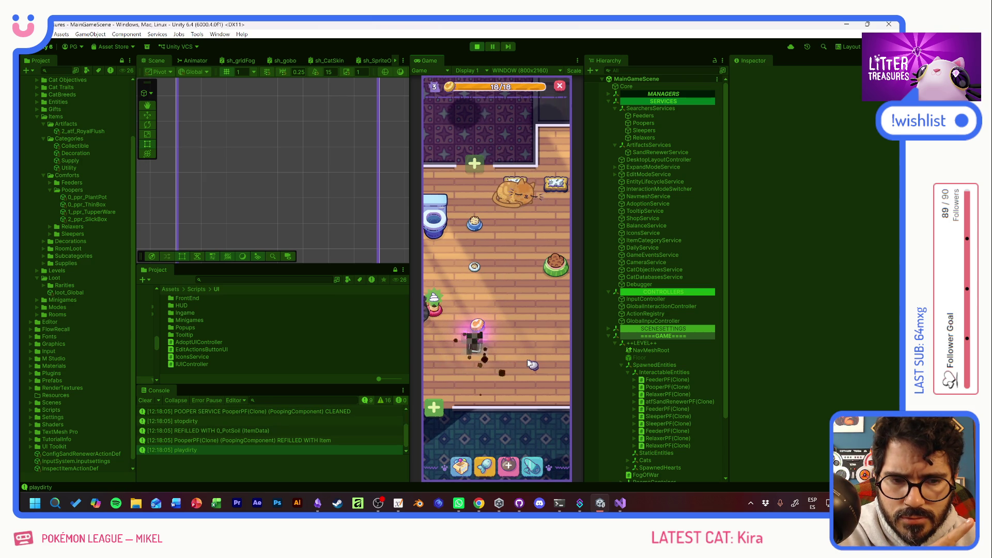
left_click(481, 350)
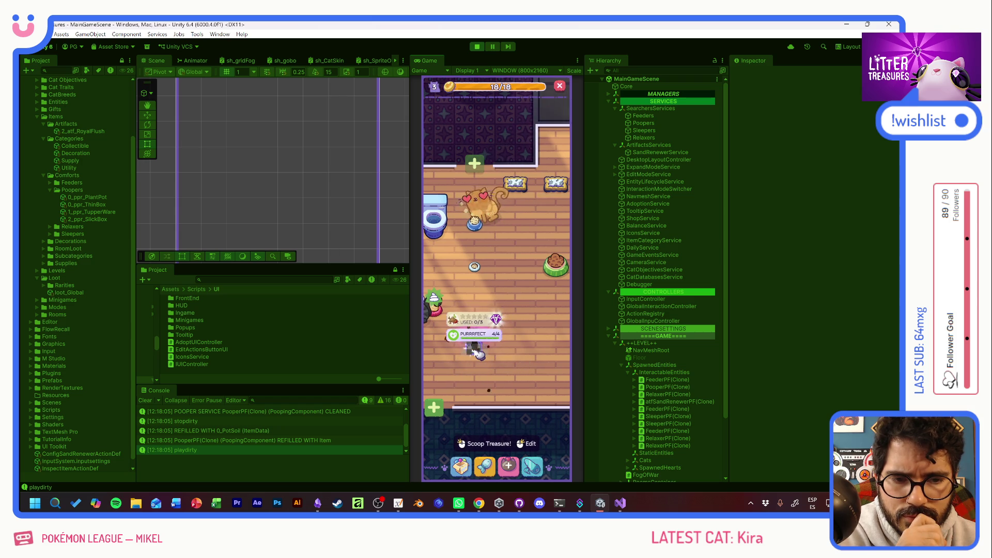
left_click(475, 353)
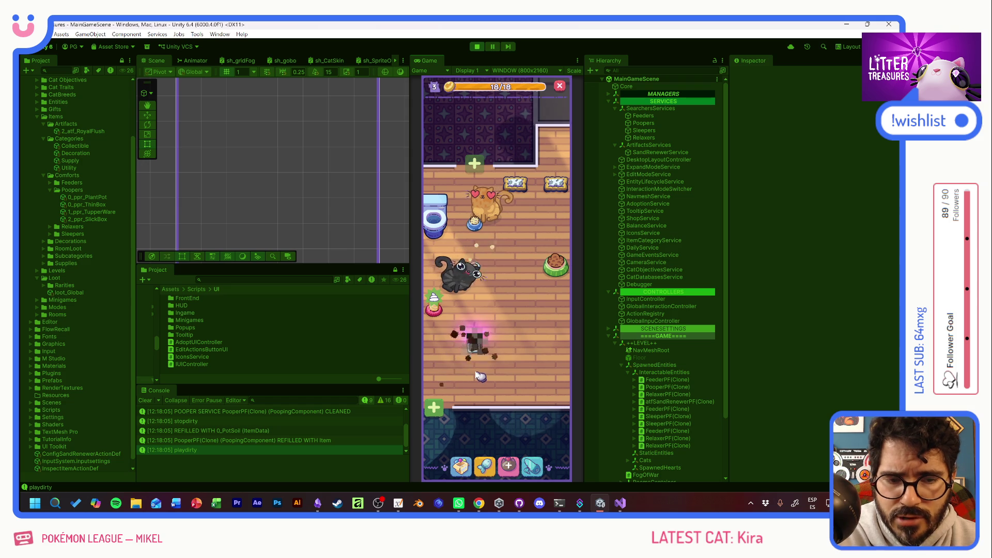
Step: Enter edit mode and show the Temu Bowl's details in the inventory
mouse_move(480, 363)
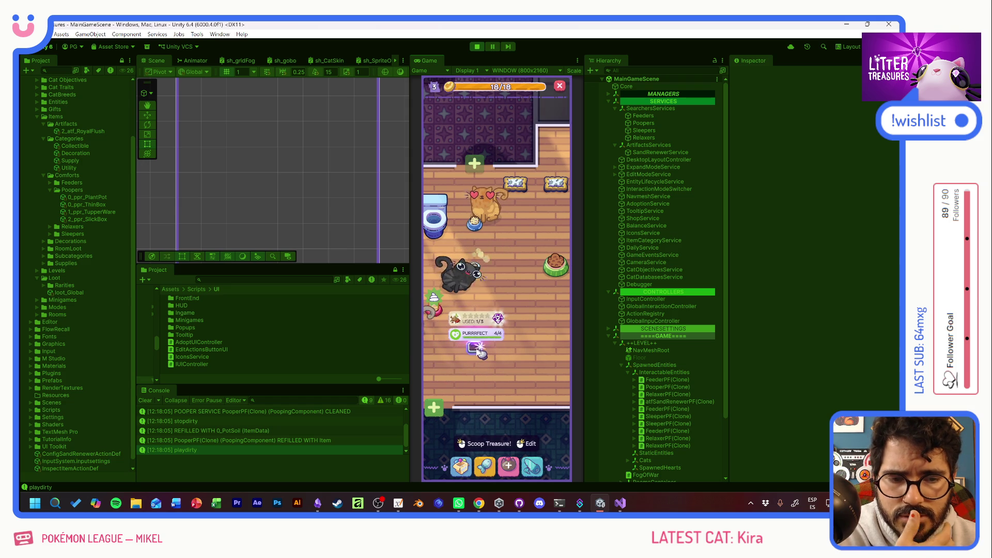
left_click(528, 443)
left_click(468, 326)
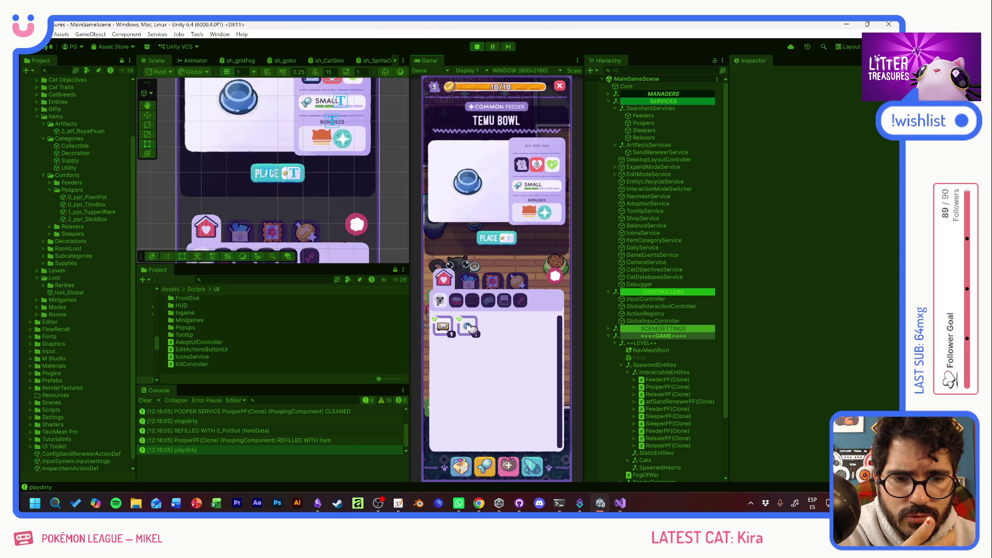
Step: Close the Temu Bowl card and debug grid, then place a plant pot in the room
left_click(556, 279)
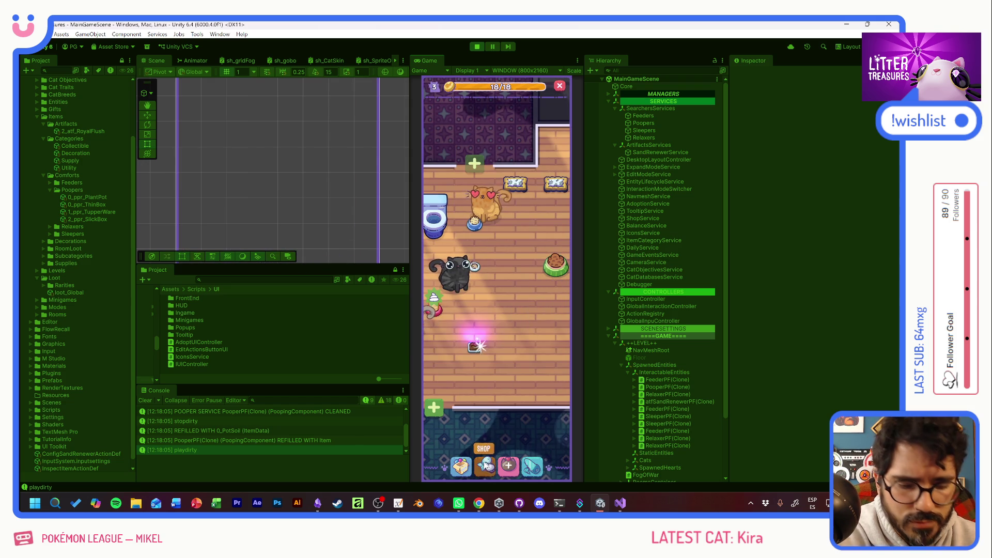
left_click(484, 465)
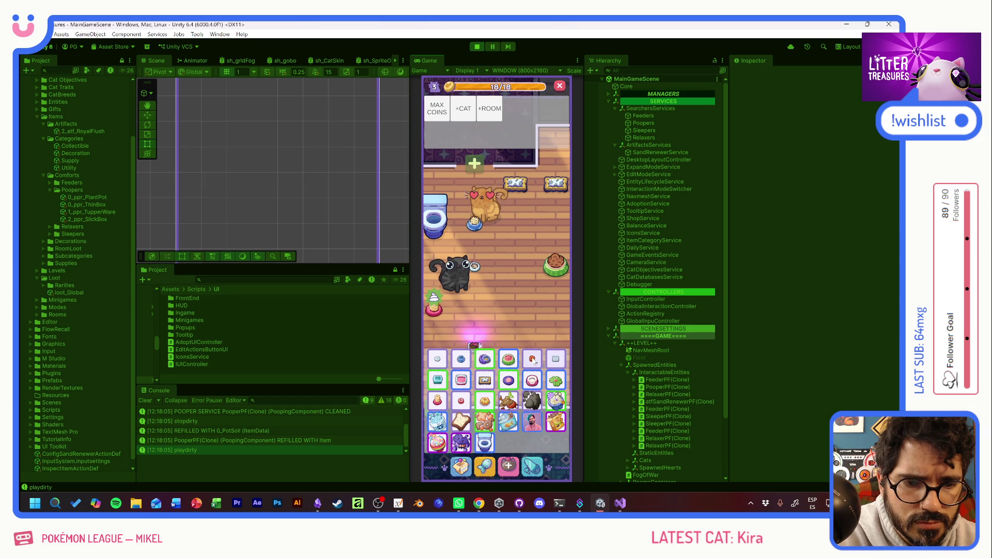
left_click(532, 359)
left_click(461, 465)
left_click(492, 327)
left_click(491, 237)
left_click(469, 441)
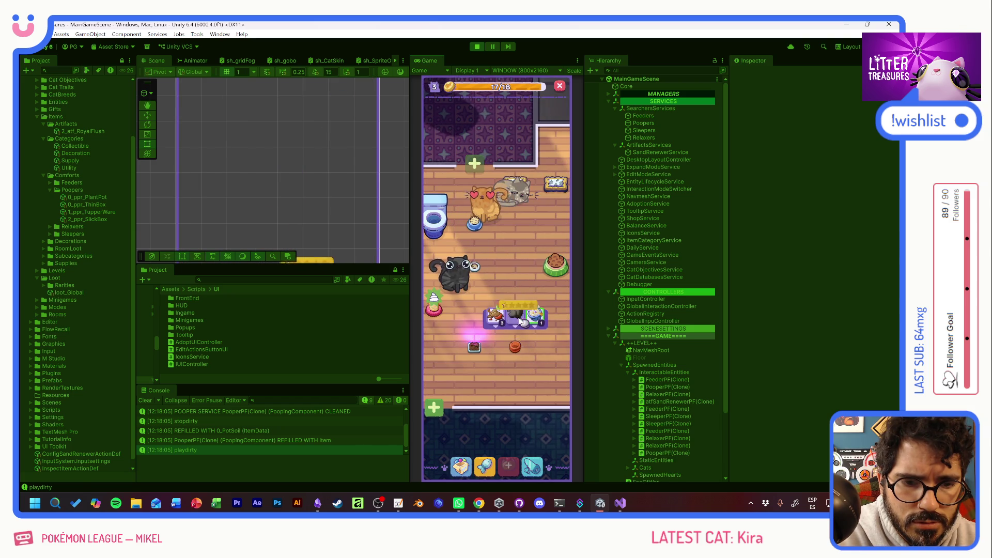
Step: Clean the litter box and dig out the 60x60 box reward
left_click(519, 320)
left_click_drag(497, 247, 532, 313)
left_click(488, 316)
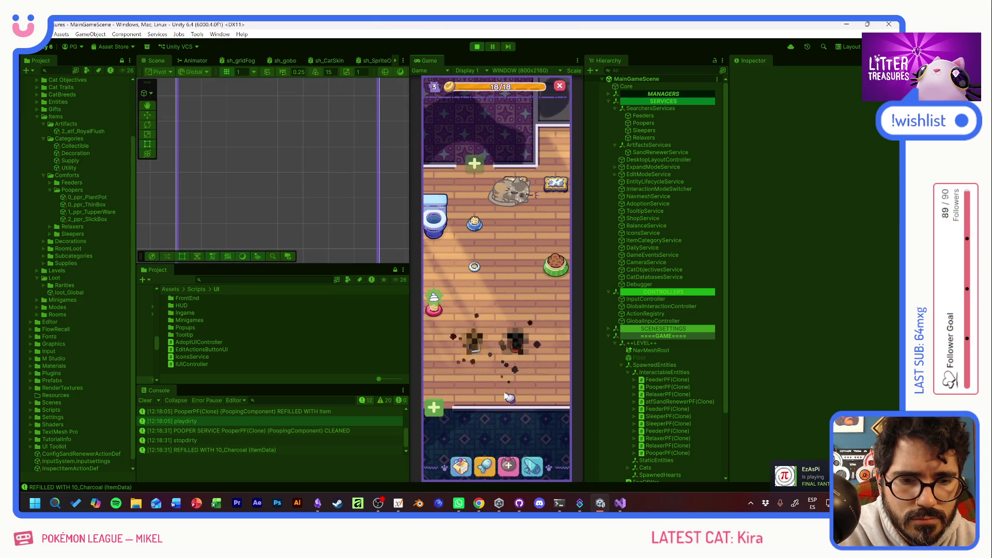
Step: Place the Thin Sand Box in the room and clean it to trigger a refill
left_click(468, 396)
left_click(492, 327)
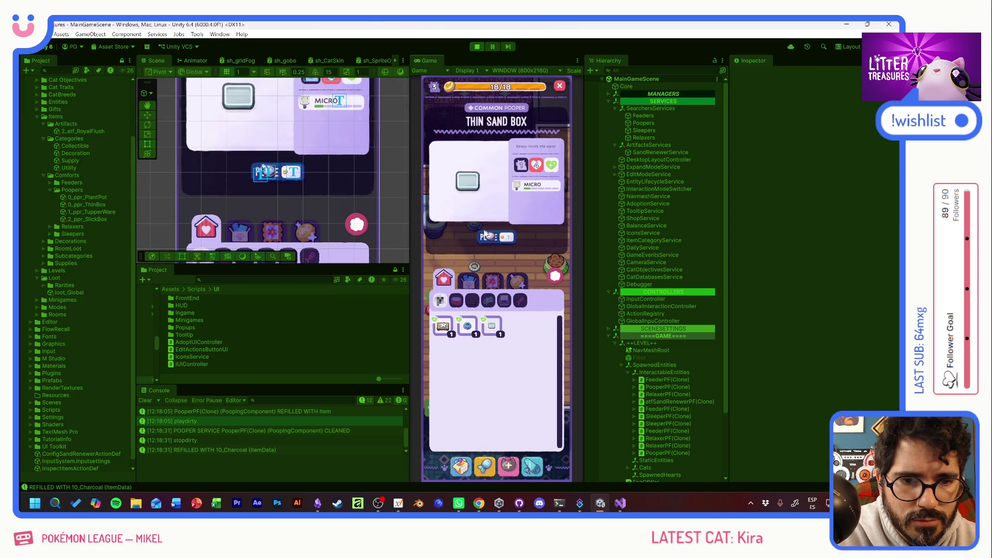
left_click(490, 245)
left_click(440, 357)
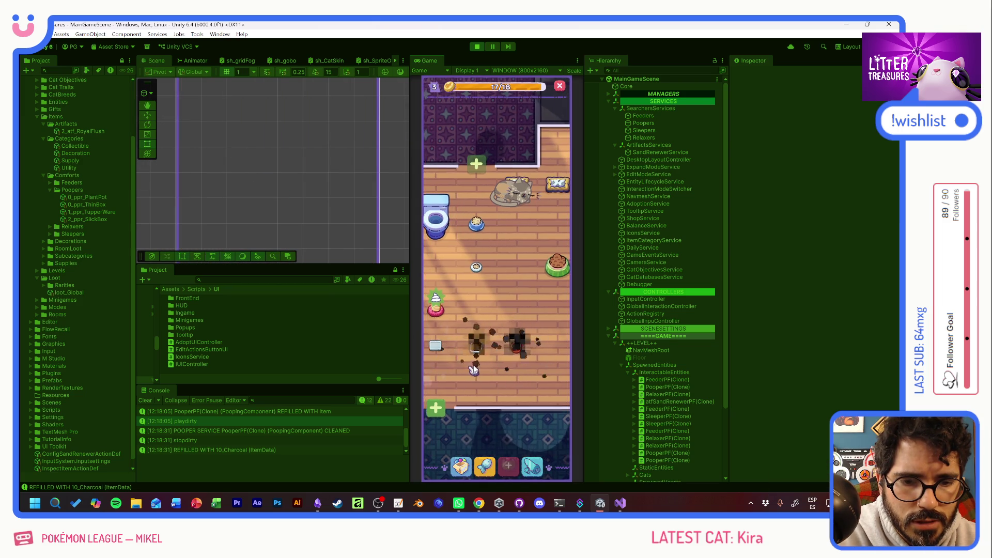
left_click(438, 323)
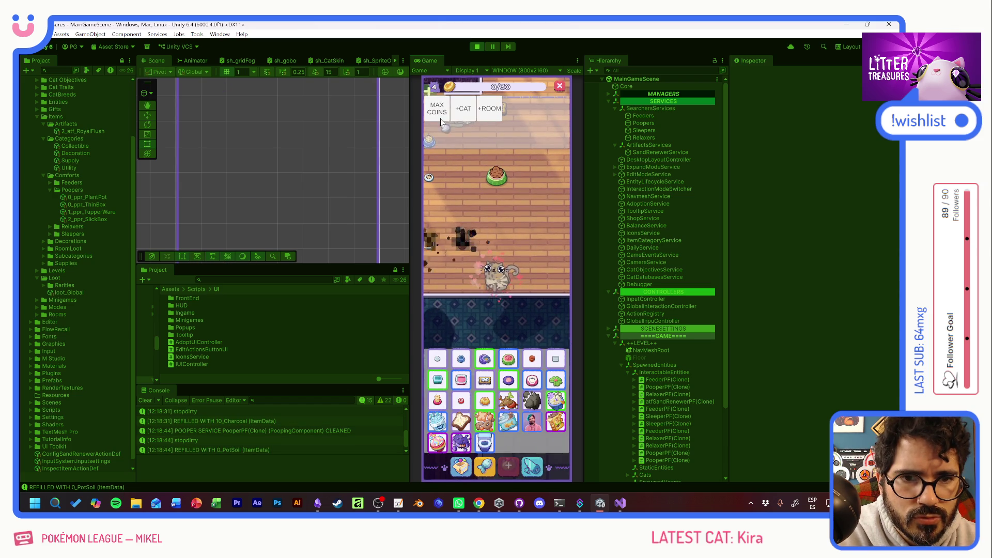
Step: Scoop the litter box to reveal Old Bread, collect it, and pan across the room
left_click(479, 343)
left_click(513, 281)
left_click(509, 331)
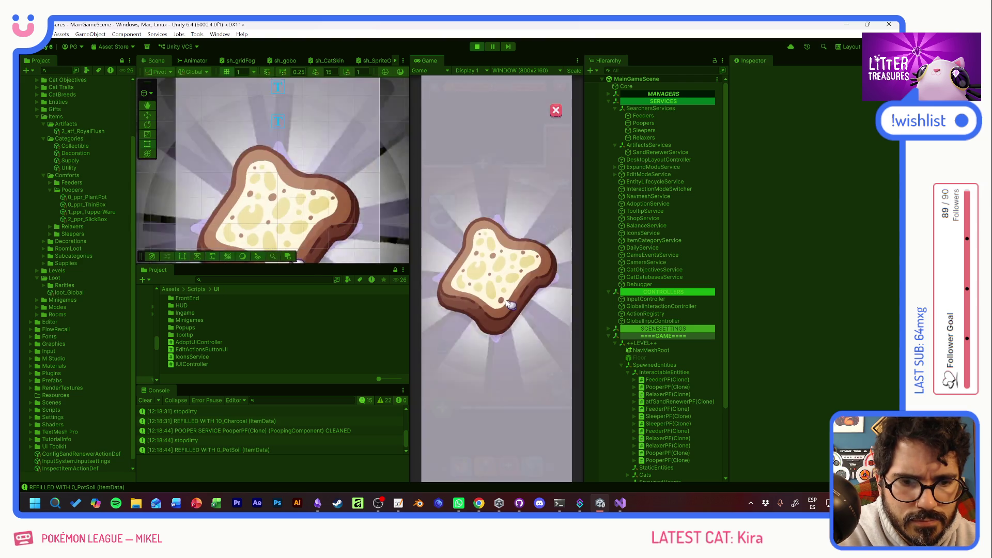
left_click(525, 323)
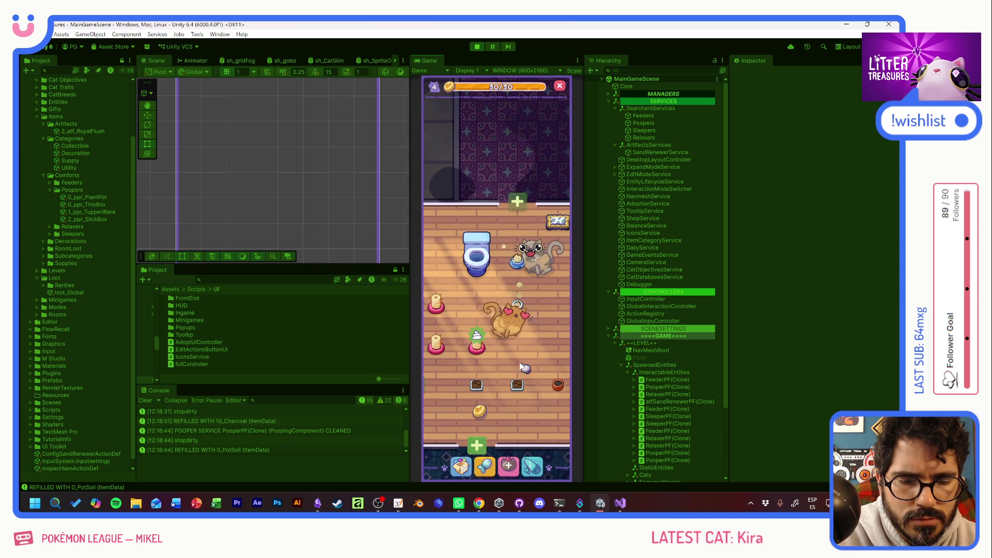
left_click_drag(519, 362, 478, 321)
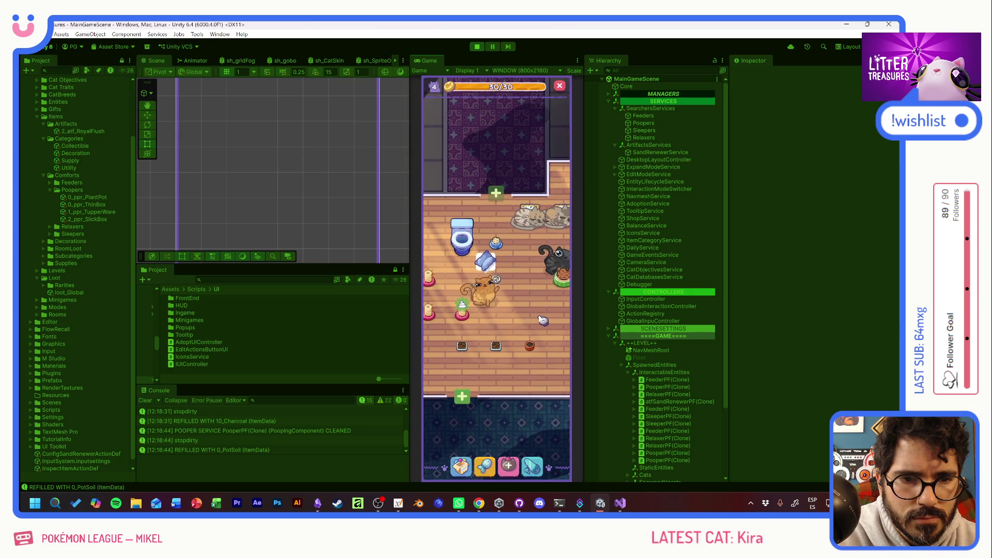
Step: Place the Patched Pillow and the blue bowl near the cat from the inventory
left_click(468, 465)
left_click(448, 333)
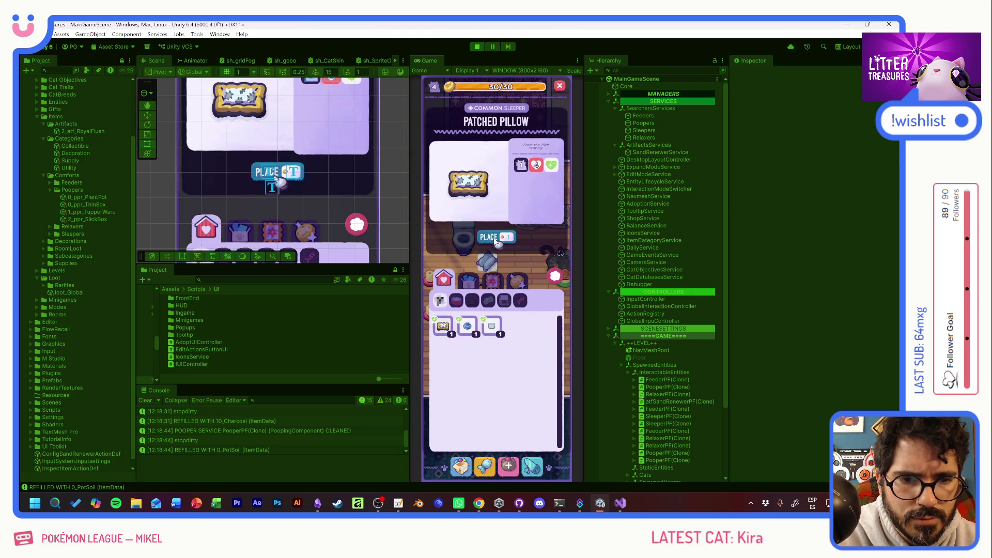
left_click(431, 241)
left_click(463, 461)
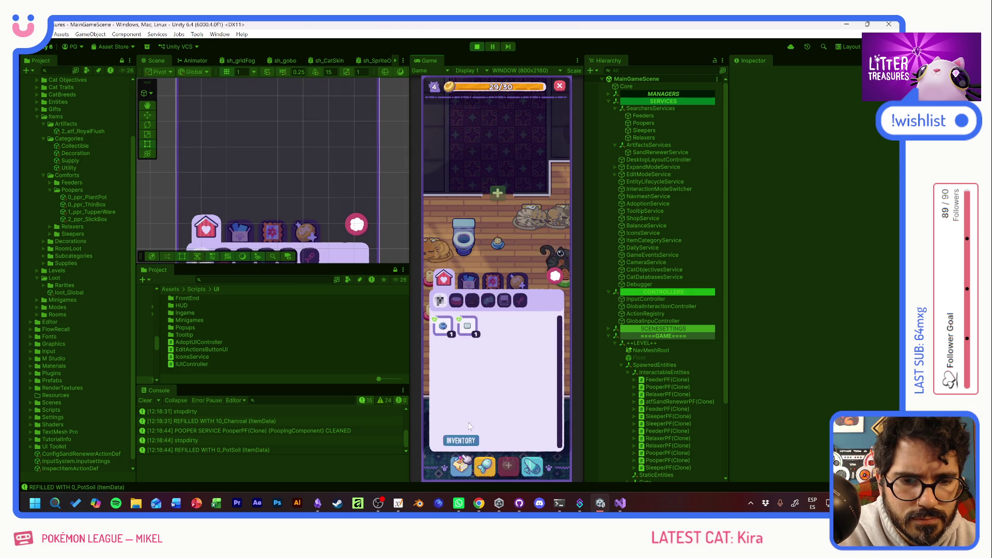
left_click(443, 326)
left_click(532, 244)
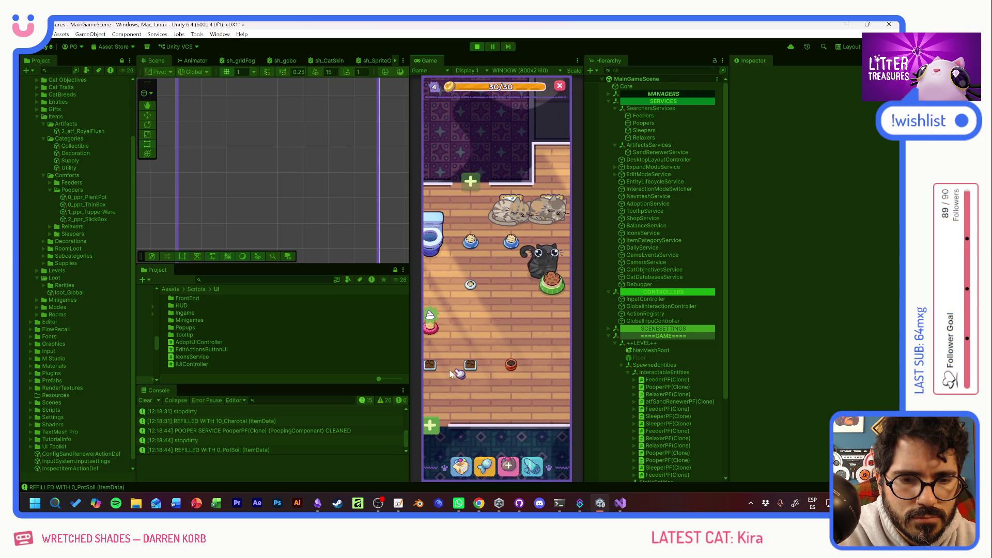
Step: Scoop the dirty litter box and dig out the Pot Soil reward
mouse_move(429, 368)
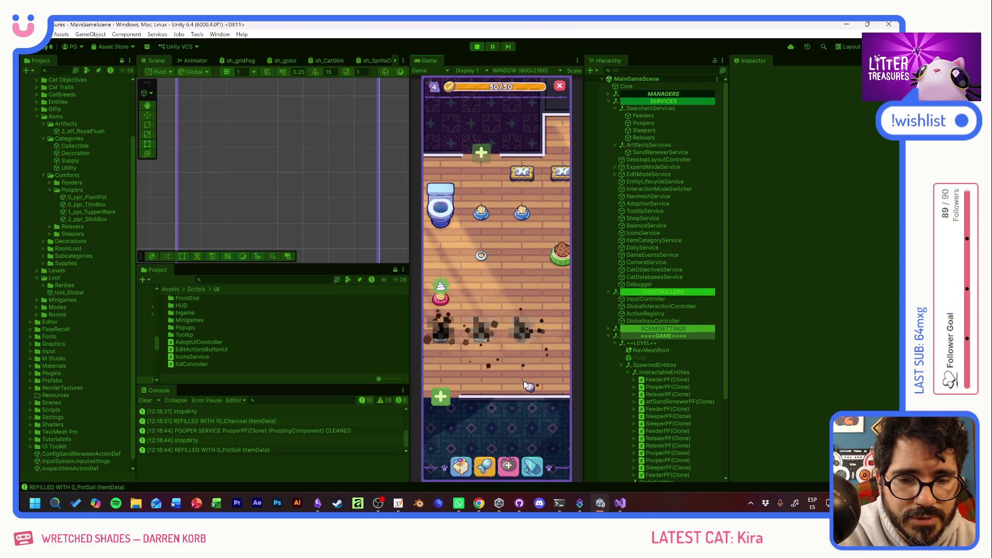
mouse_move(525, 338)
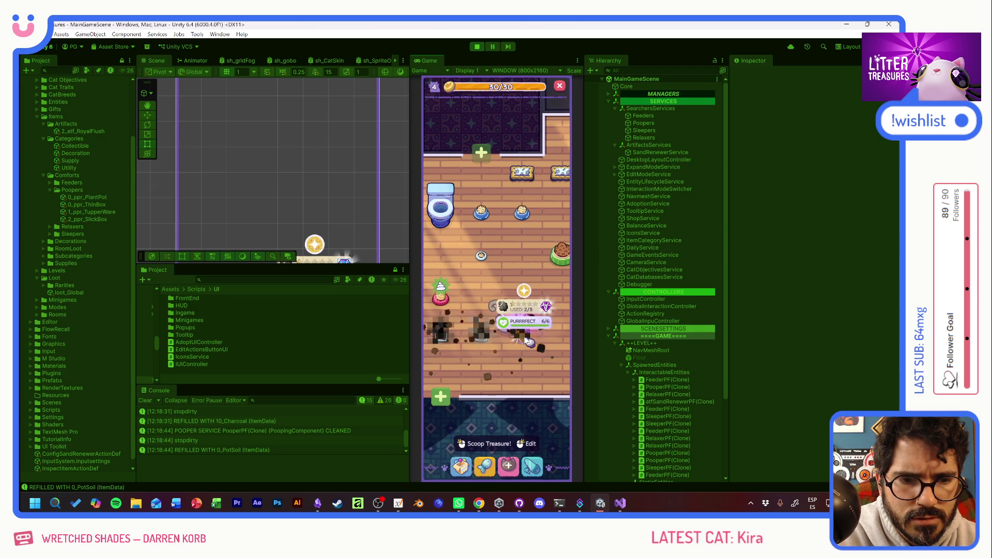
mouse_move(484, 338)
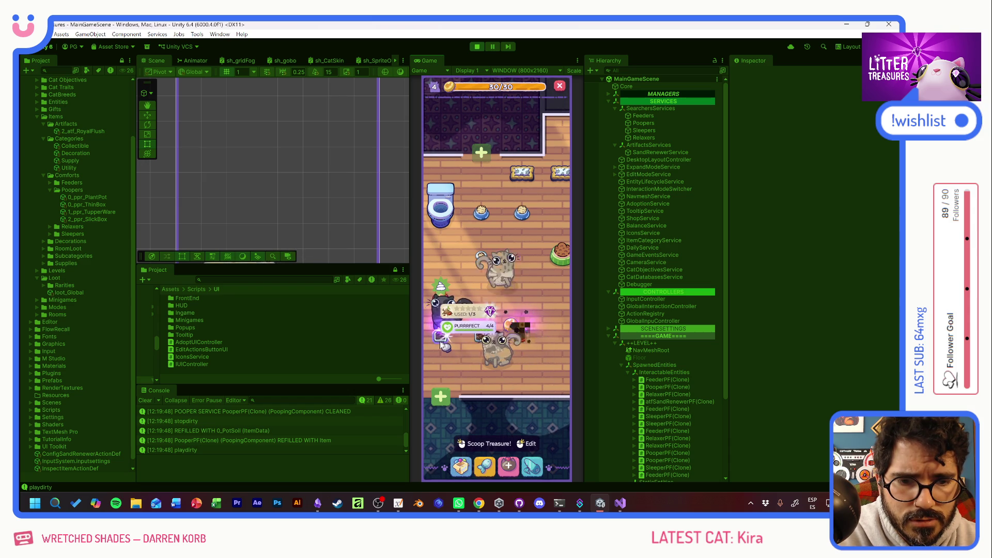
left_click(486, 339)
left_click_drag(485, 340, 501, 307)
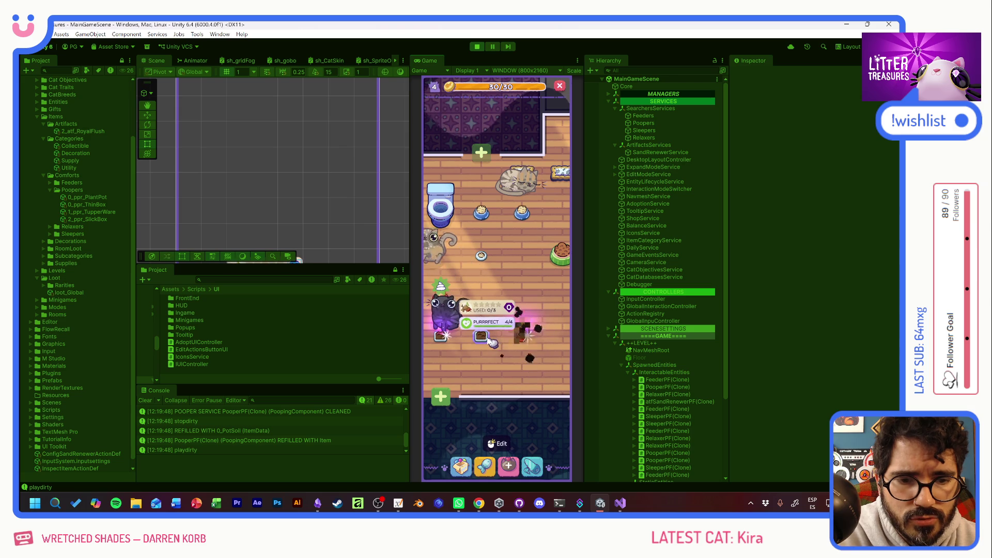
mouse_move(486, 337)
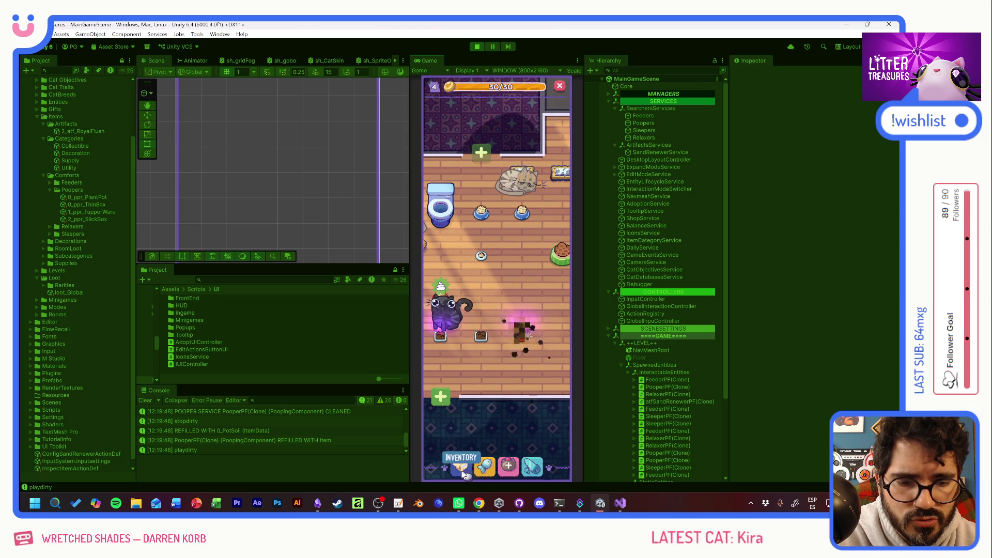
left_click(483, 468)
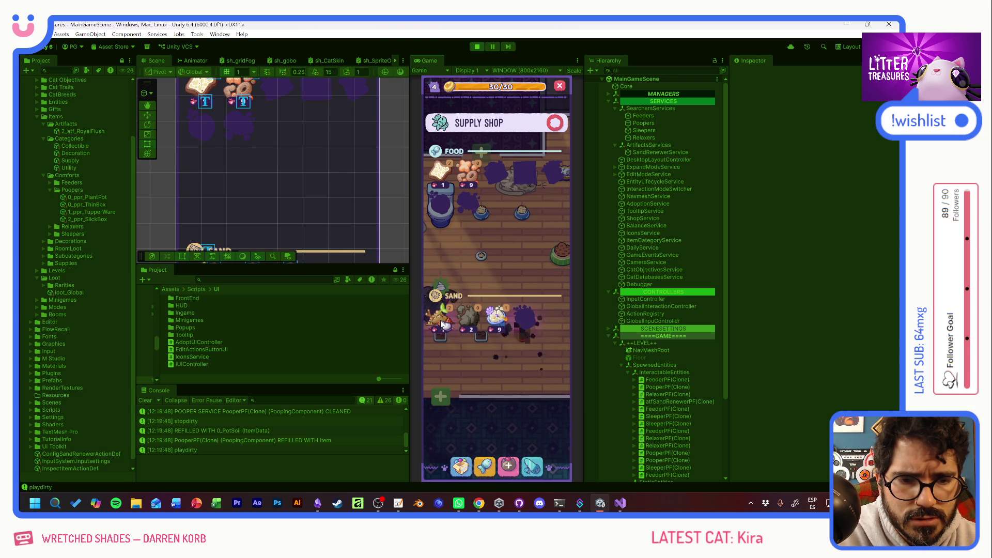
Step: Check the litter box's usage stats and play a first Scoop the Treasure round
left_click(500, 318)
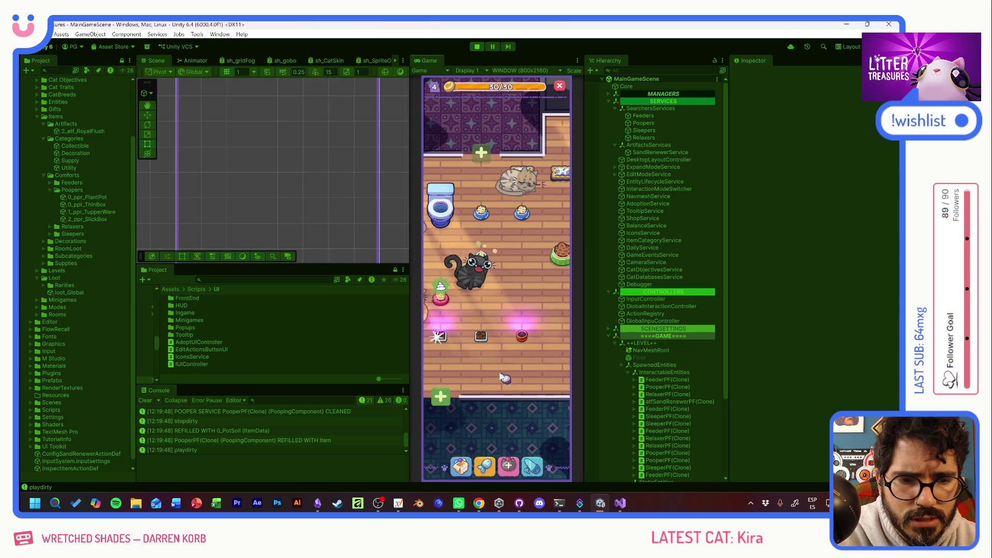
left_click(441, 336)
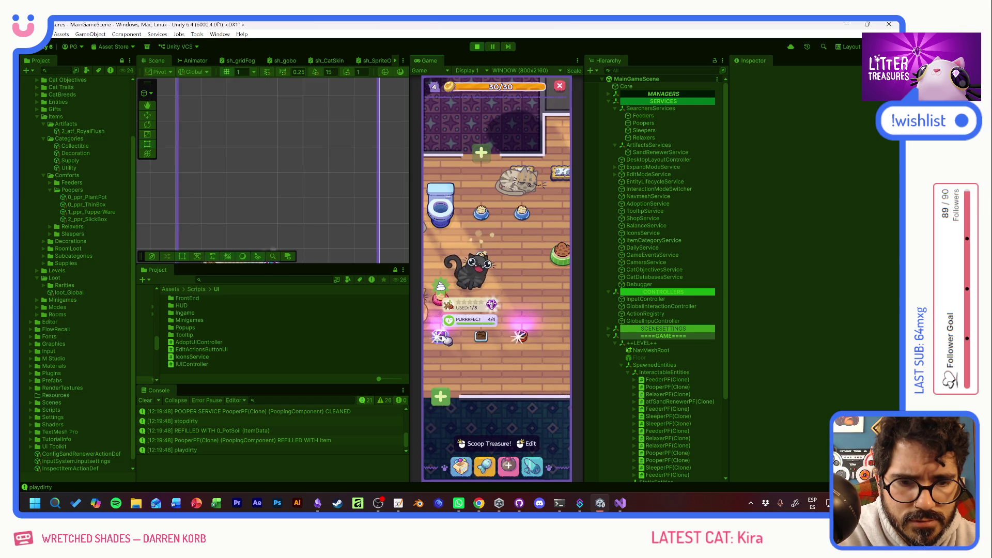
left_click(483, 444)
left_click(485, 467)
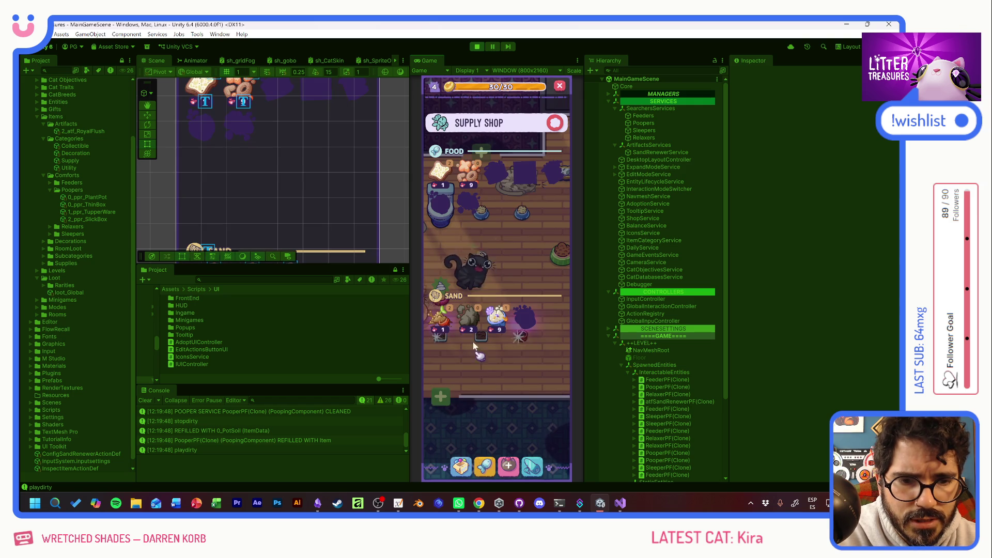
left_click(490, 366)
left_click(441, 333)
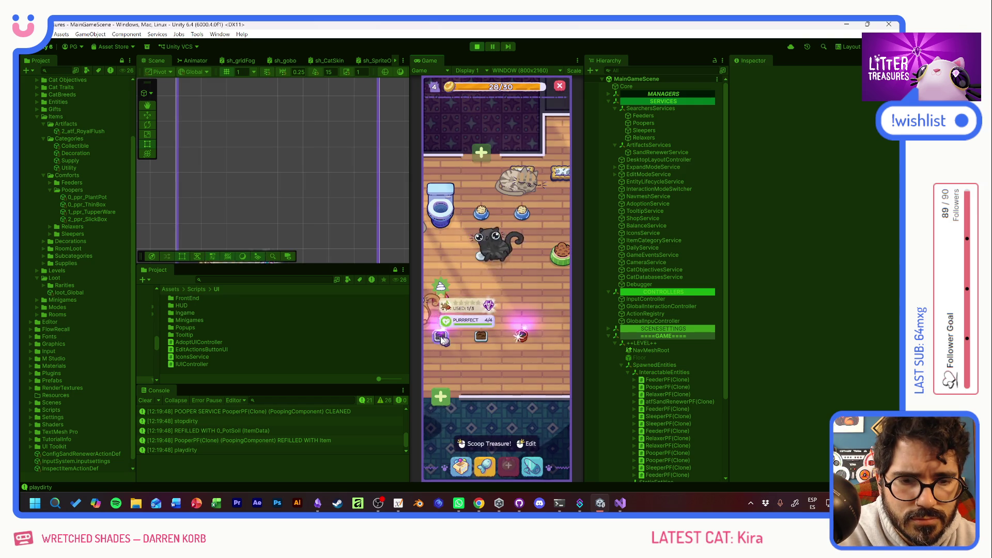
left_click(483, 444)
left_click_drag(493, 249, 517, 349)
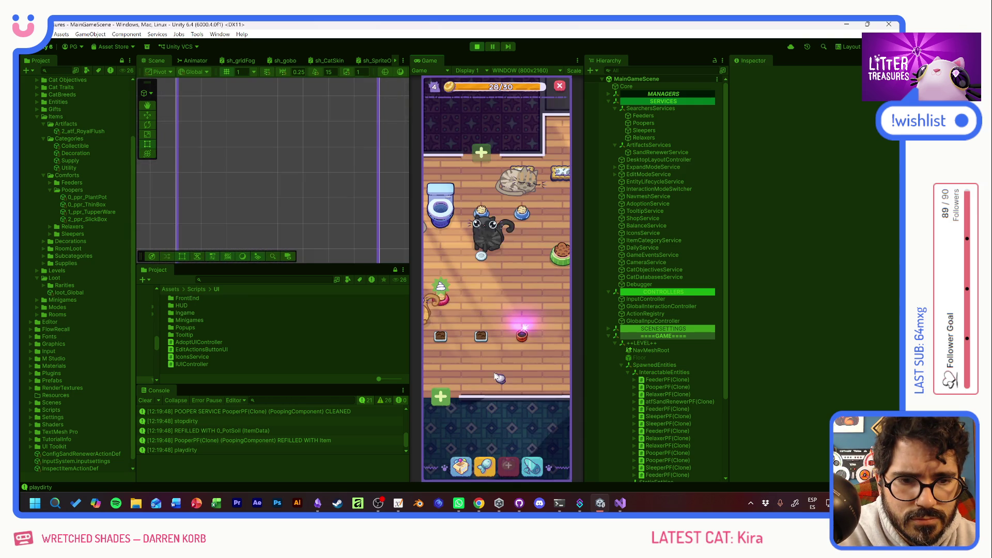
Step: Play another Scoop the Treasure round, bringing the counter to 30/30
left_click(490, 233)
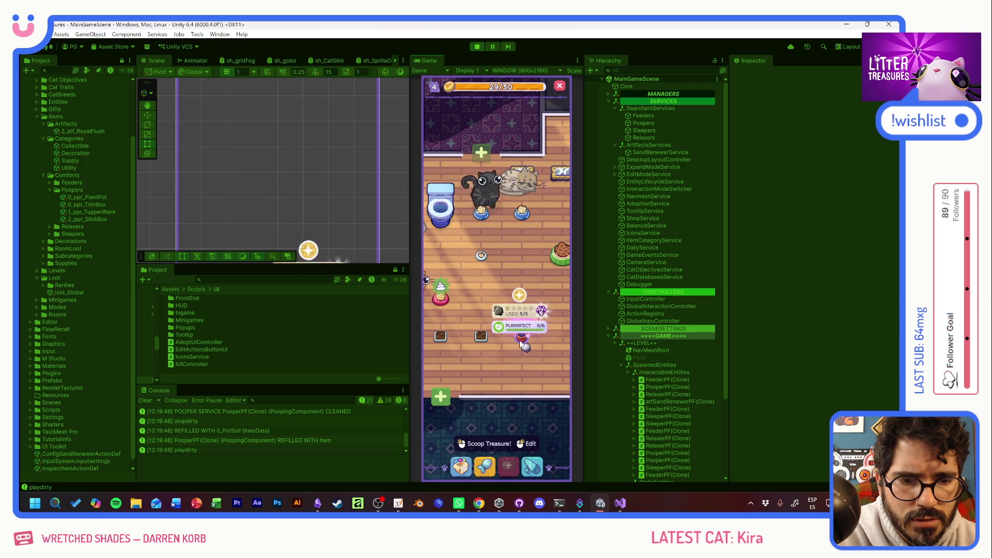
left_click(495, 445)
mouse_move(470, 236)
left_mouse_down()
mouse_move(514, 270)
mouse_move(544, 343)
left_mouse_up()
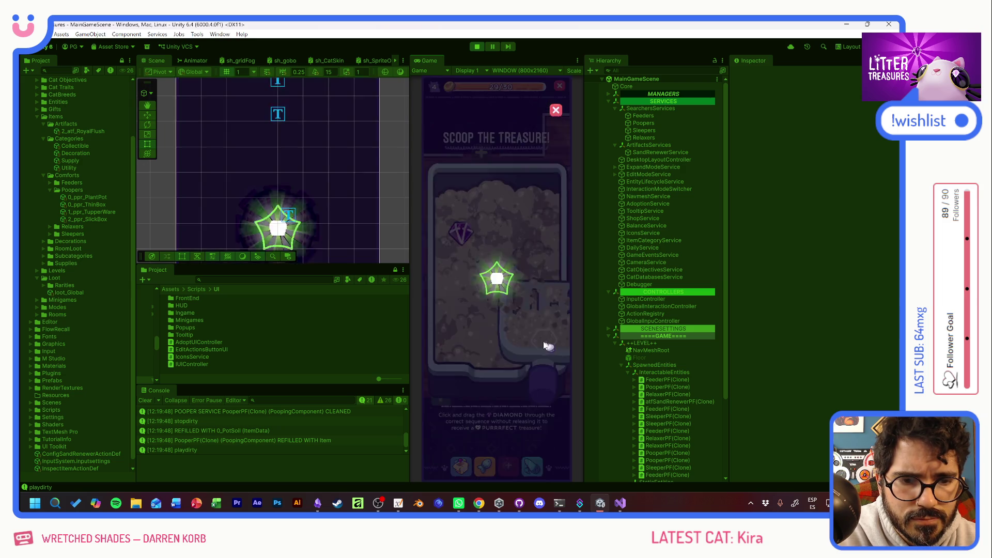
mouse_move(459, 234)
left_mouse_down()
mouse_move(527, 270)
mouse_move(543, 337)
left_mouse_up()
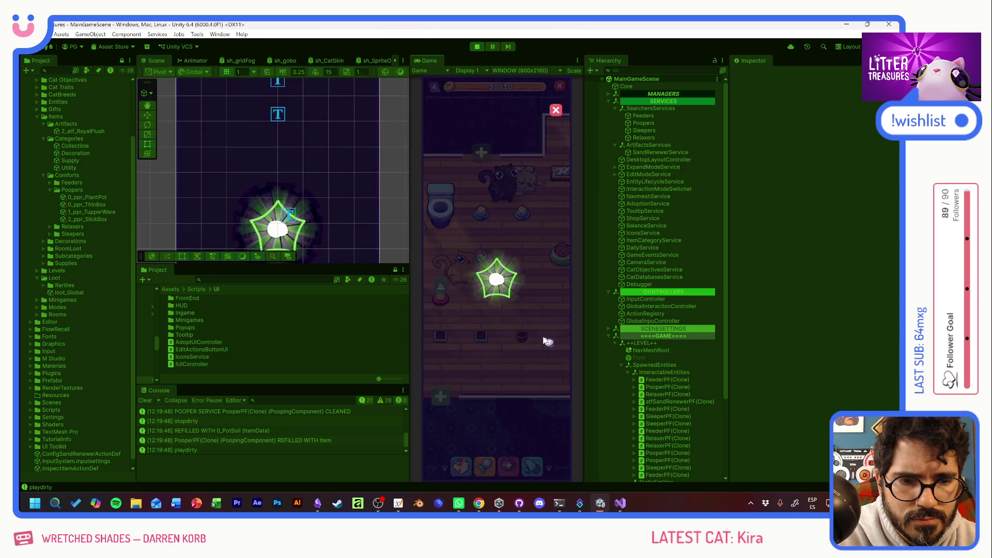
mouse_move(484, 305)
left_mouse_down()
mouse_move(551, 307)
mouse_move(478, 313)
left_mouse_up()
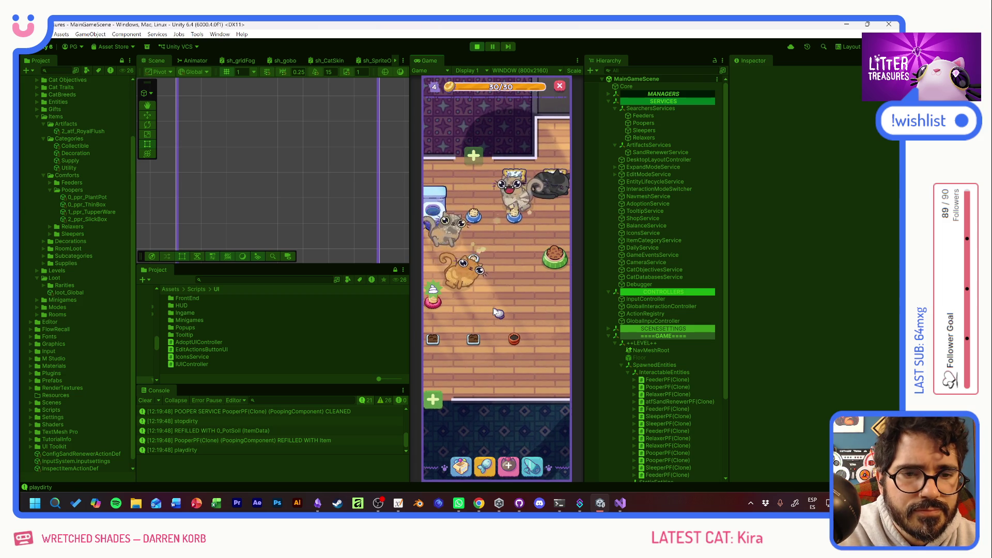
Step: Inspect cats Mafi, Kenia and Muymuy and the blue bowl's PURRFECT 6/6 rating
left_click(468, 241)
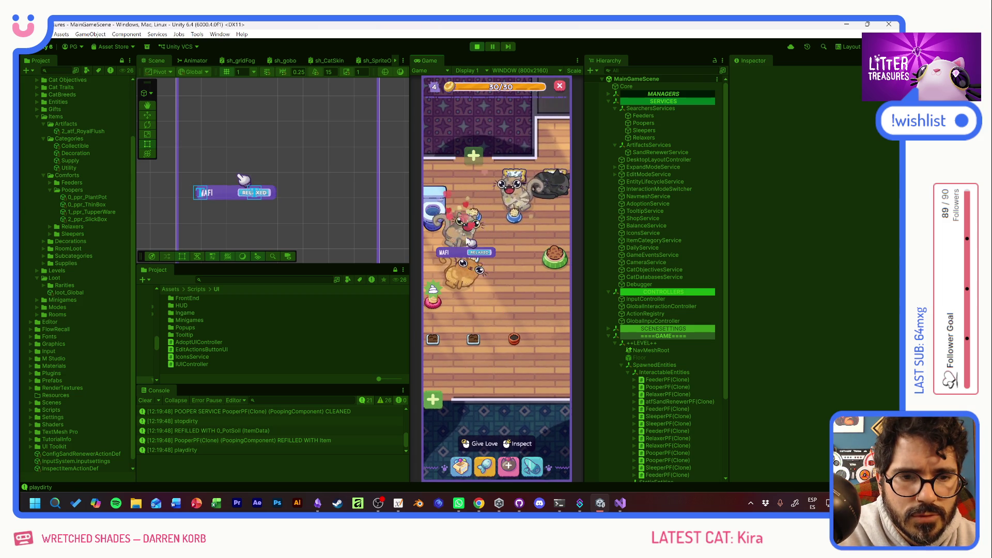
left_click(513, 220)
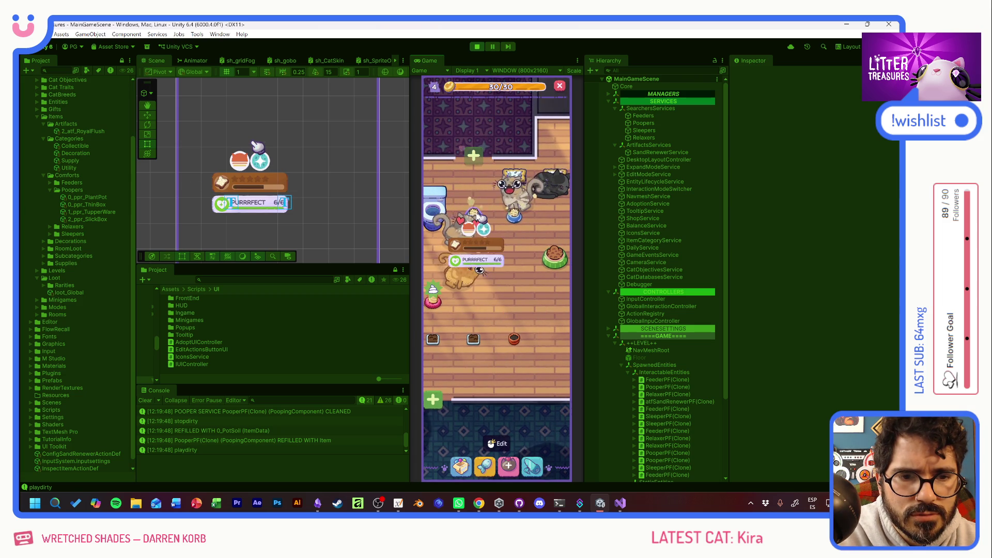
left_click(513, 217)
left_click(514, 222)
left_click(518, 201)
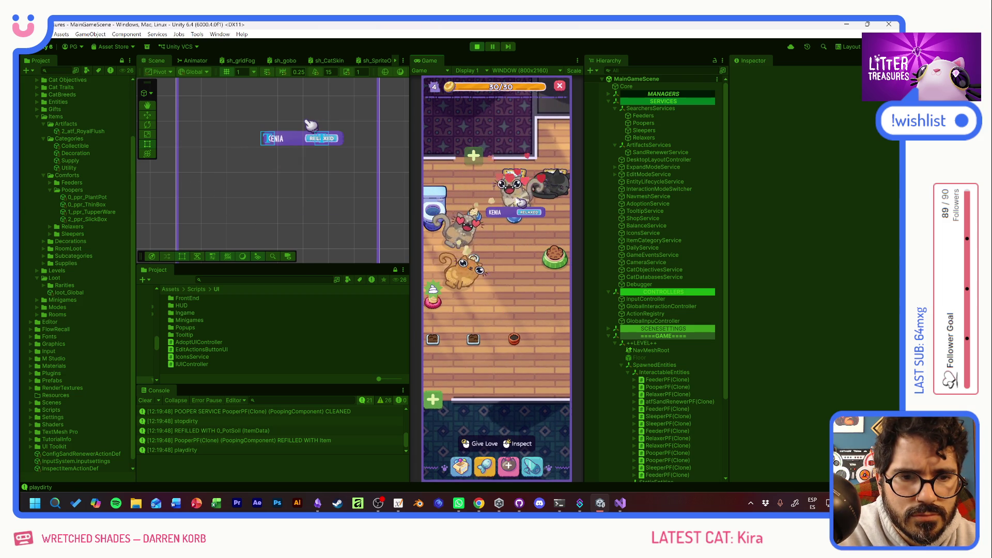
left_click(460, 274)
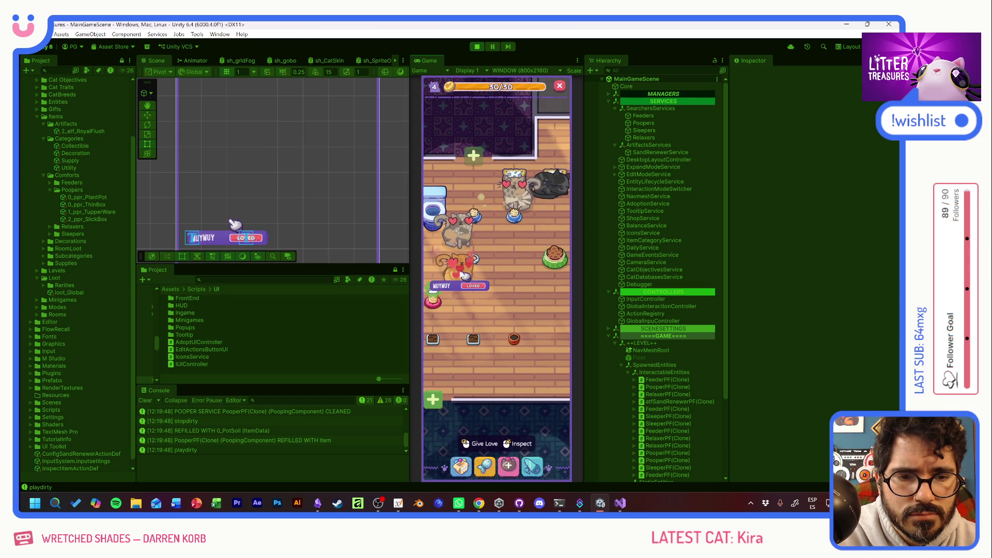
left_click(497, 284)
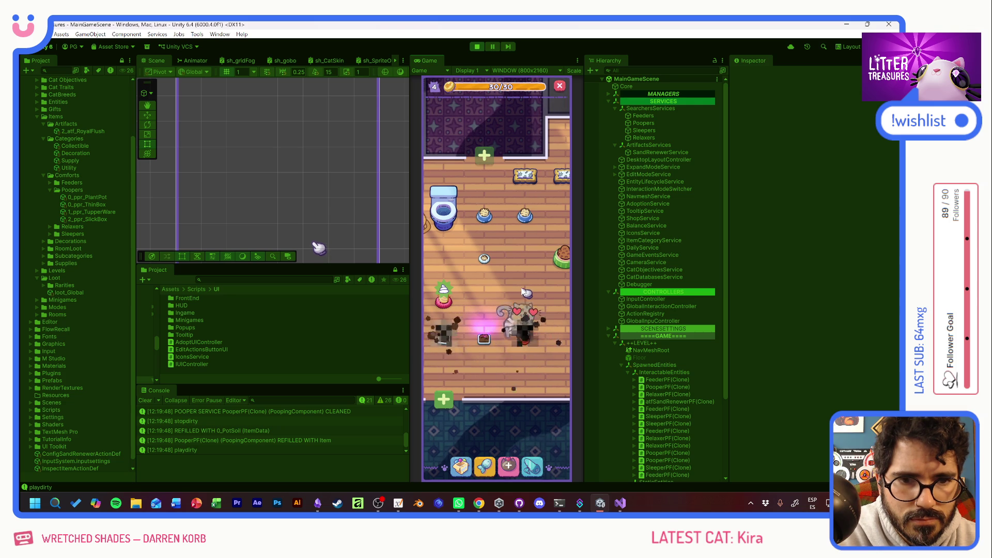
Step: Play two Scoop rounds on the litter box and dismiss the Patched Pillow reward
mouse_move(480, 343)
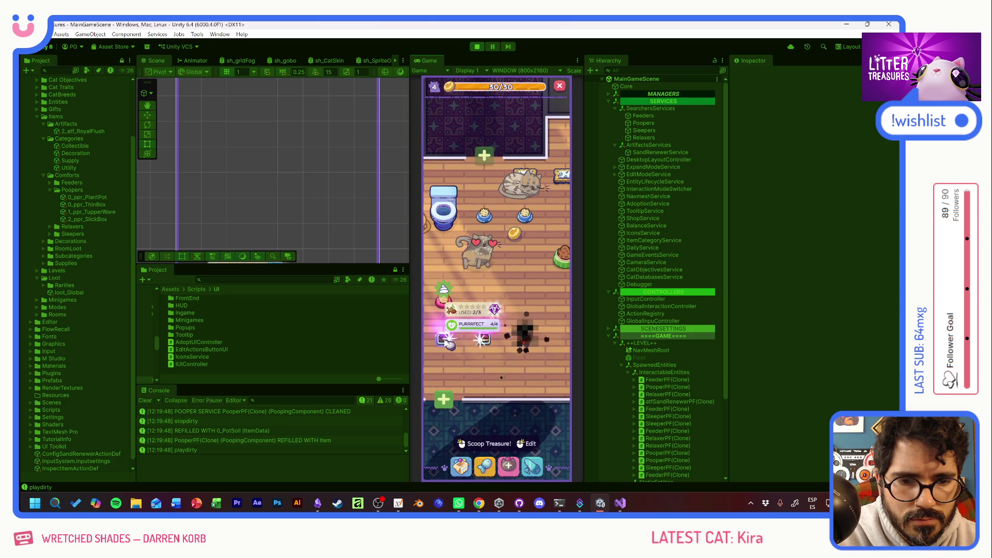
left_click(479, 345)
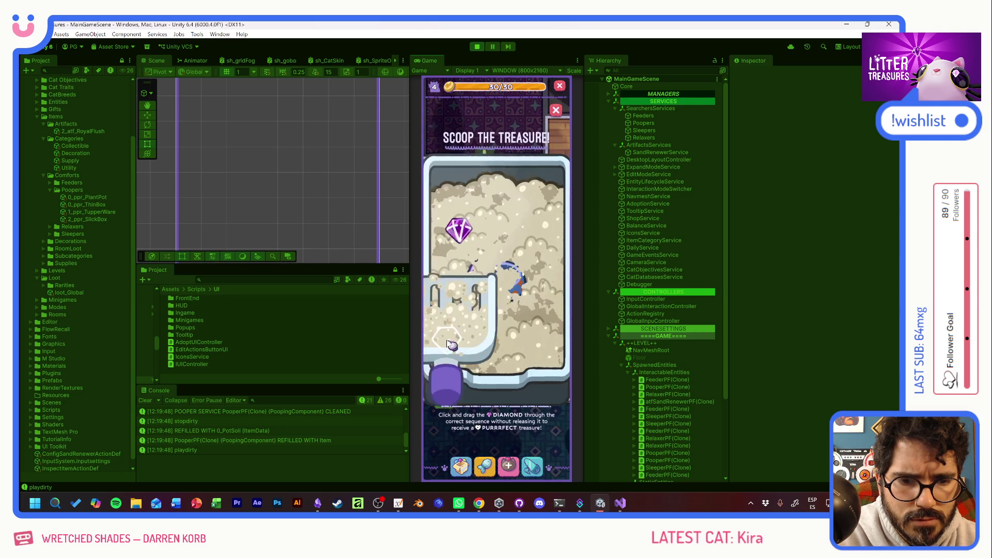
left_click(479, 345)
left_click_drag(469, 296, 532, 315)
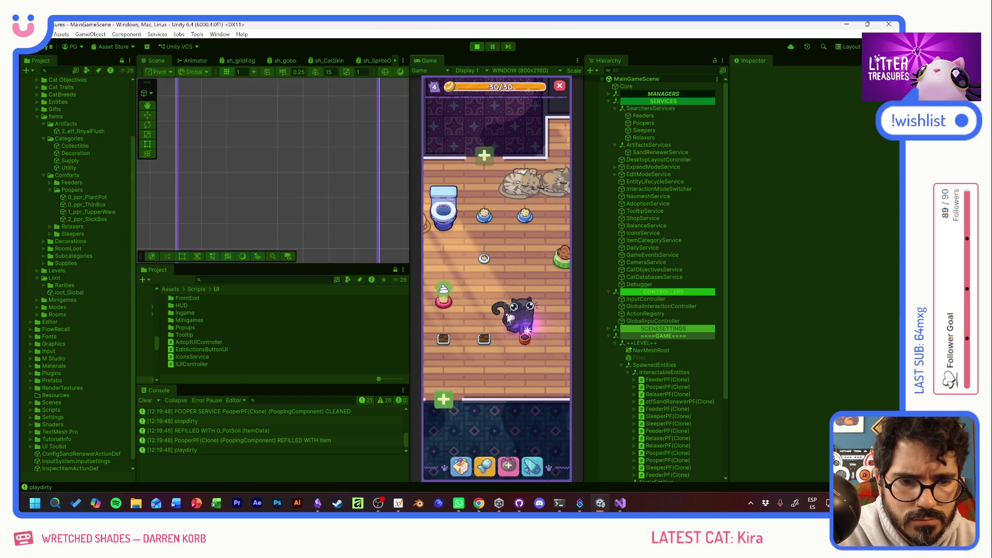
left_click(529, 347)
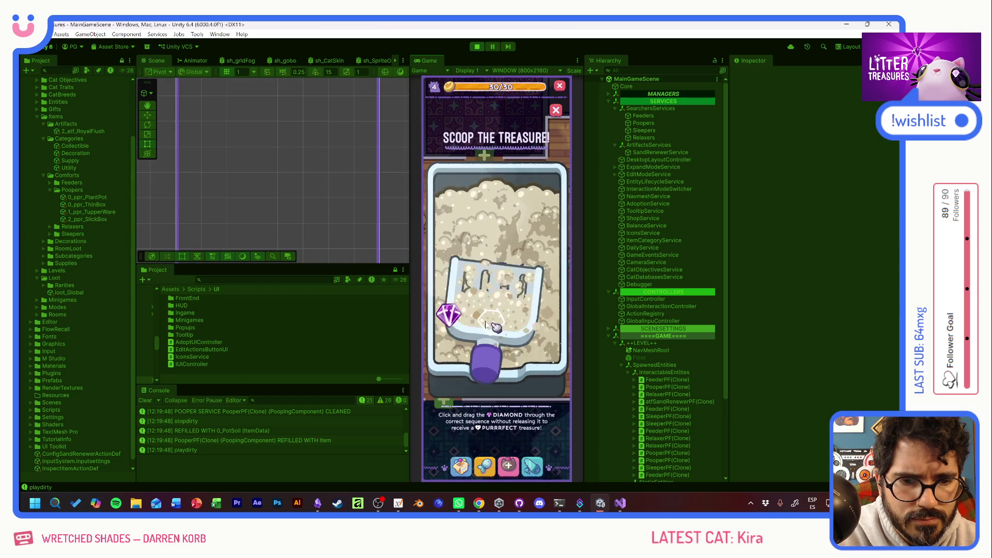
left_click_drag(496, 237, 531, 312)
left_click(507, 375)
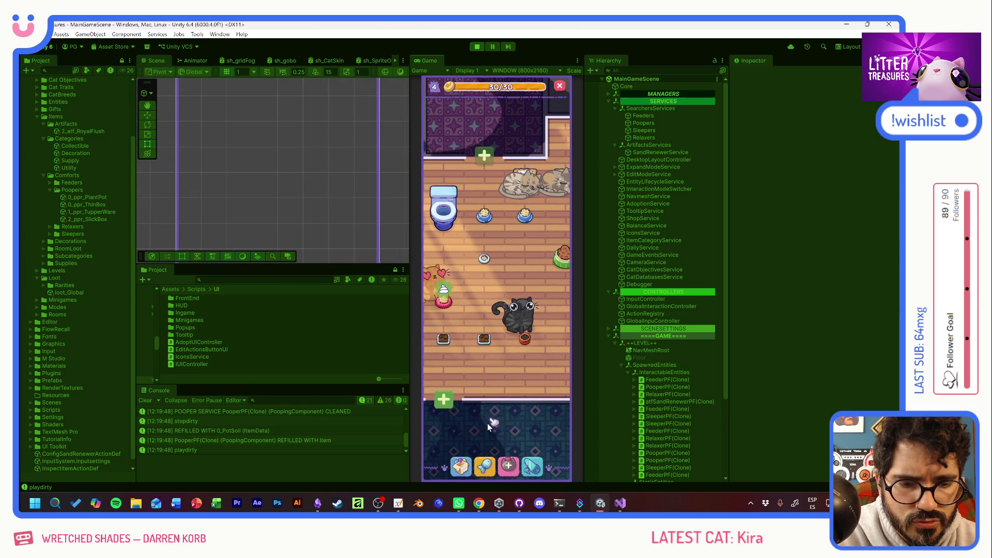
Step: Open and close the Supply Shop twice, then dismiss the Disposable Plate reward card
mouse_move(447, 346)
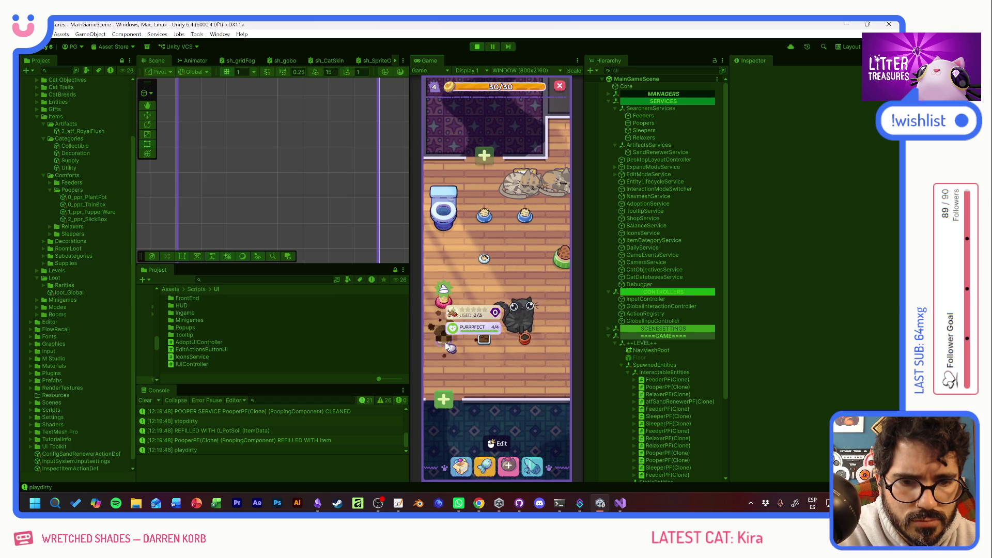
left_click(469, 370)
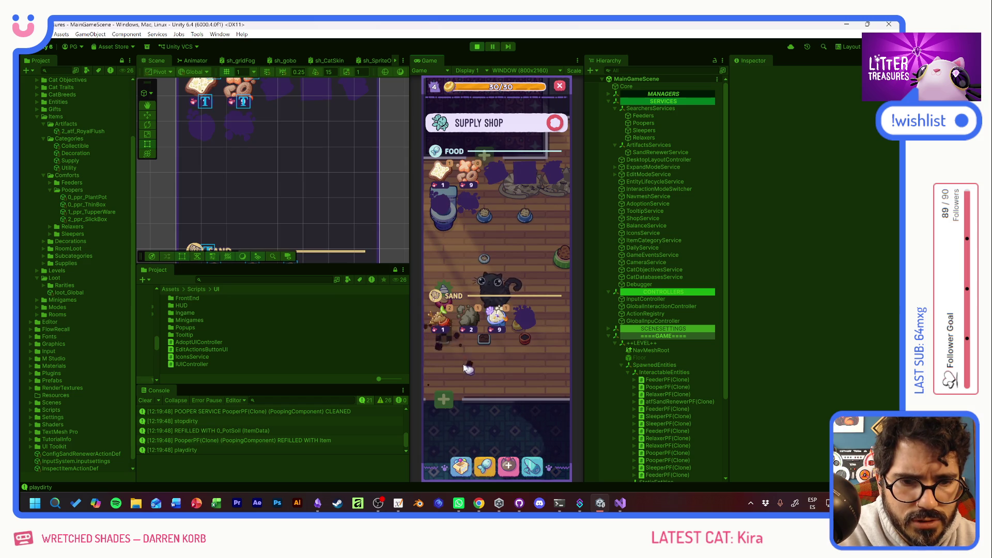
left_click(462, 338)
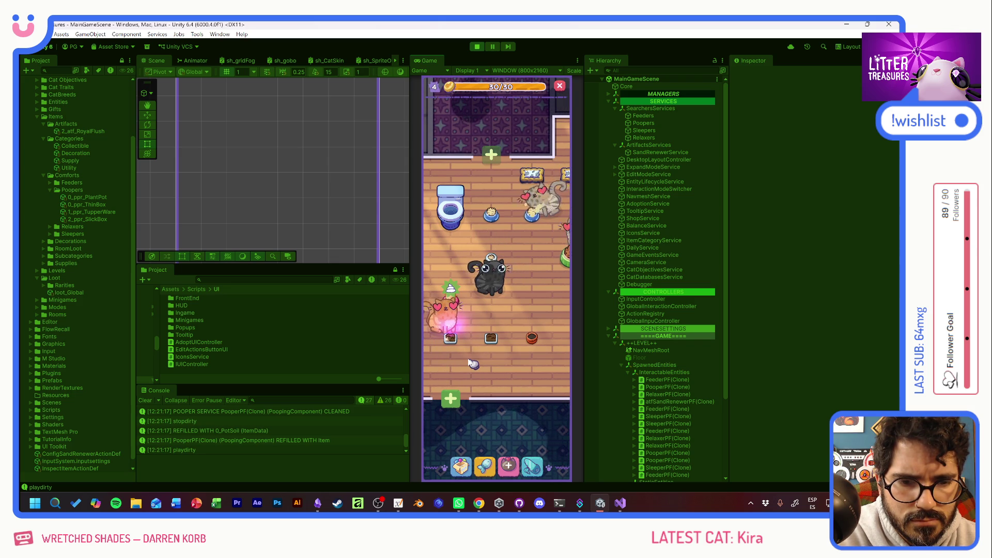
left_click(487, 467)
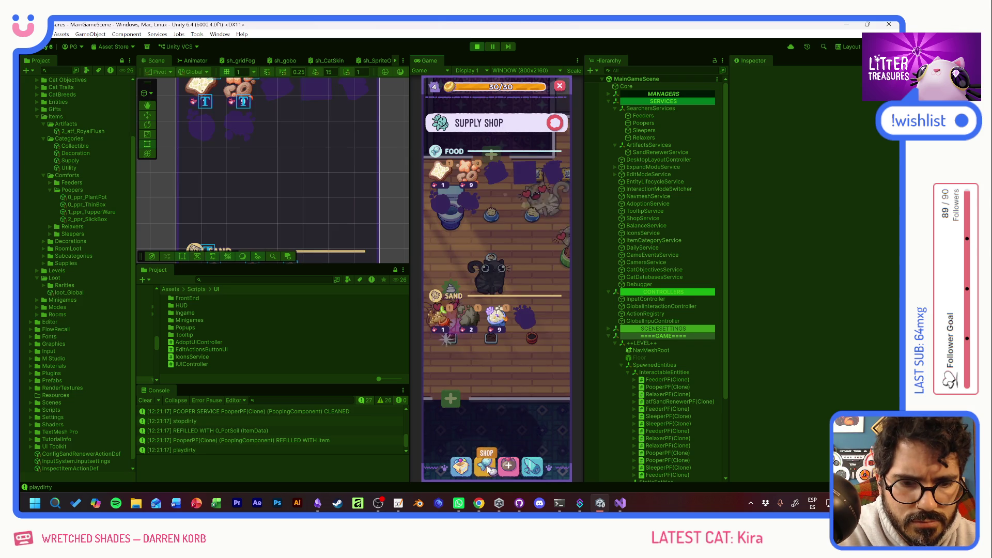
left_click(452, 310)
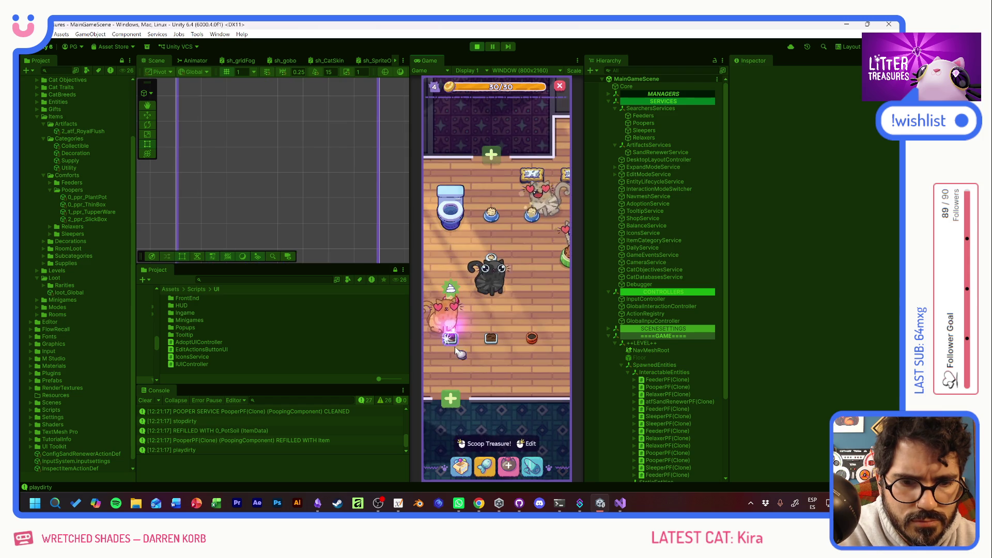
left_click(517, 369)
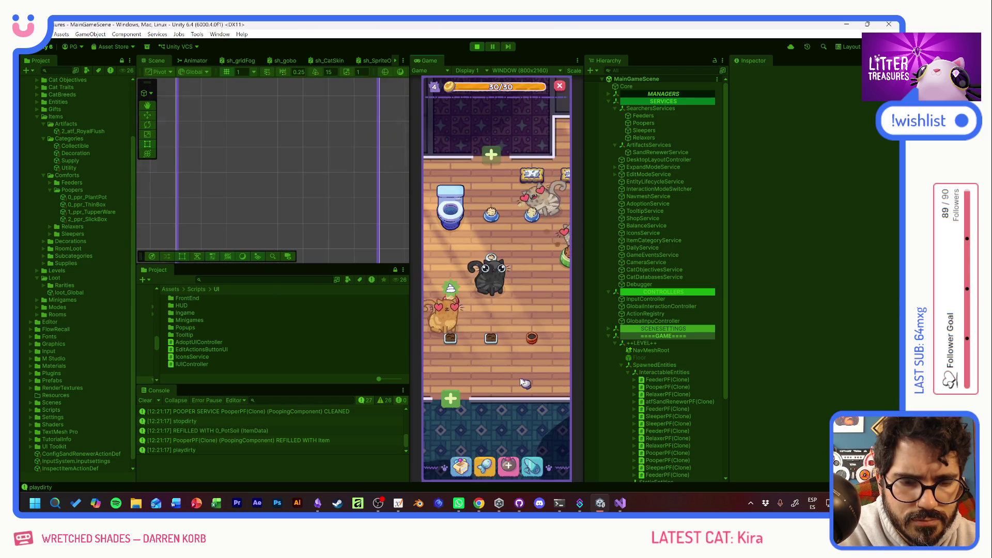
left_click_drag(500, 372, 491, 376)
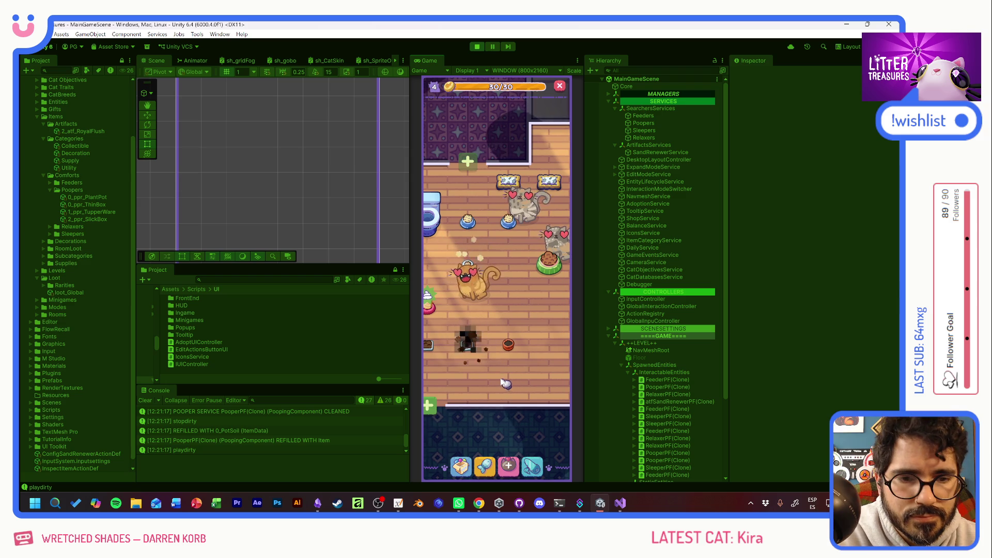
Step: Check the Supply Shop once more, then scoop by pulling the diamond up through the litter
mouse_move(480, 346)
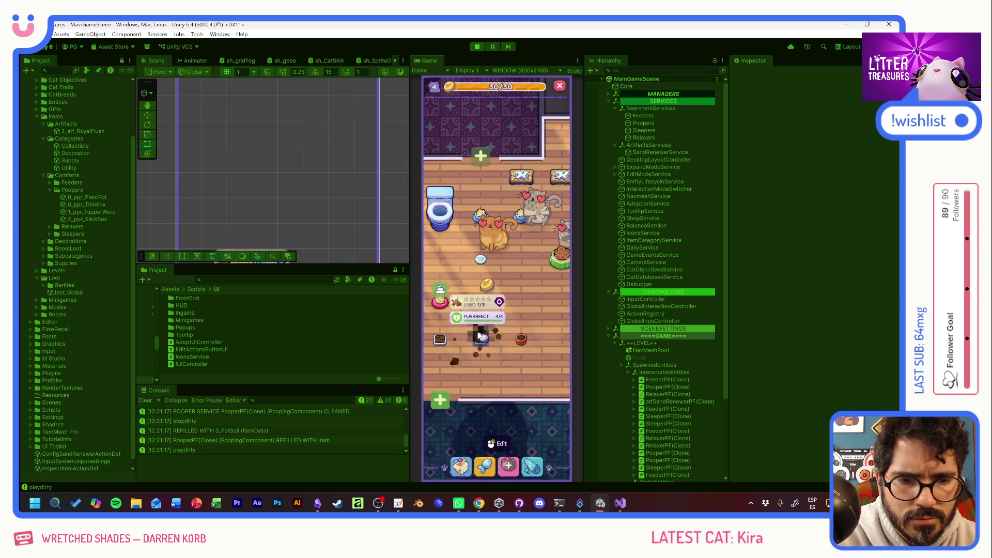
mouse_move(439, 342)
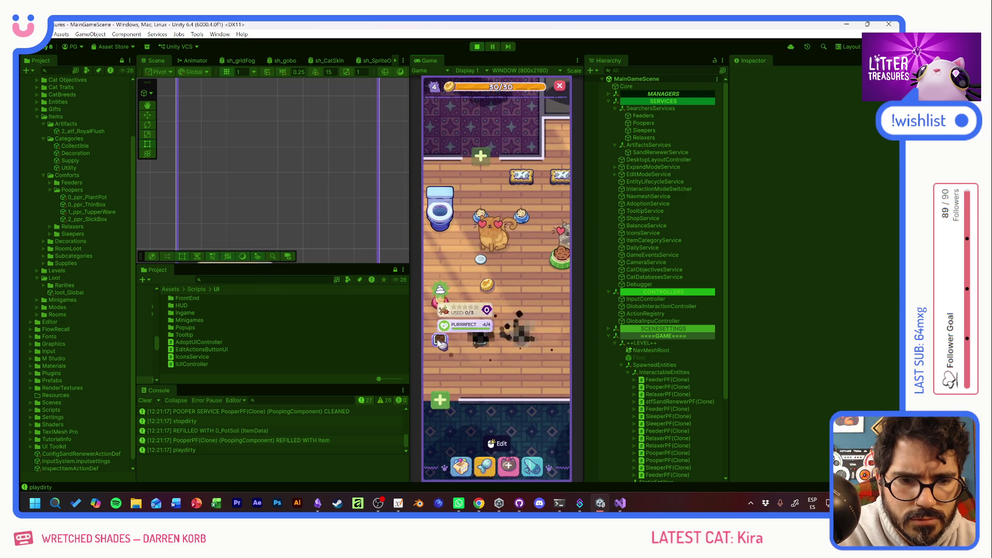
left_click(487, 465)
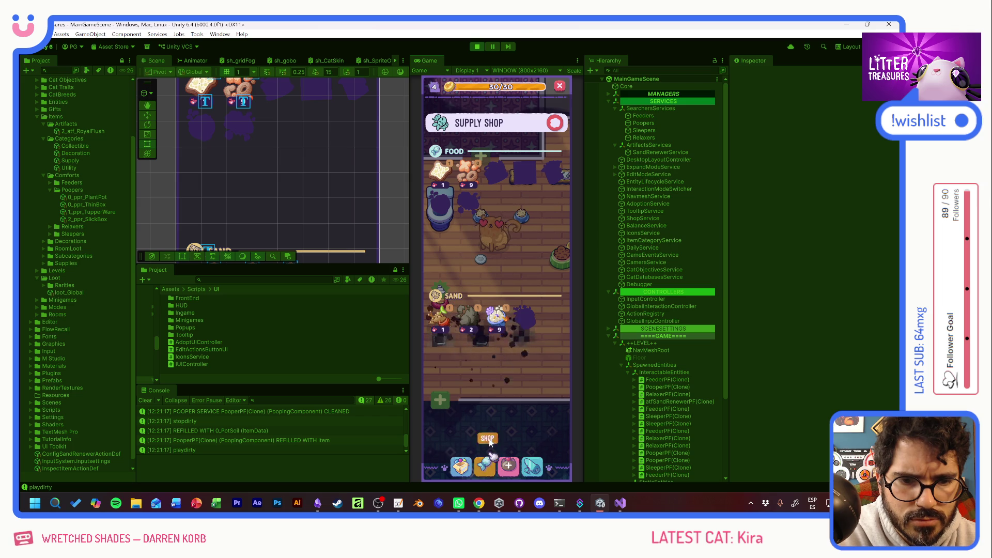
left_click(473, 331)
left_click(463, 320)
left_click_drag(464, 320, 478, 237)
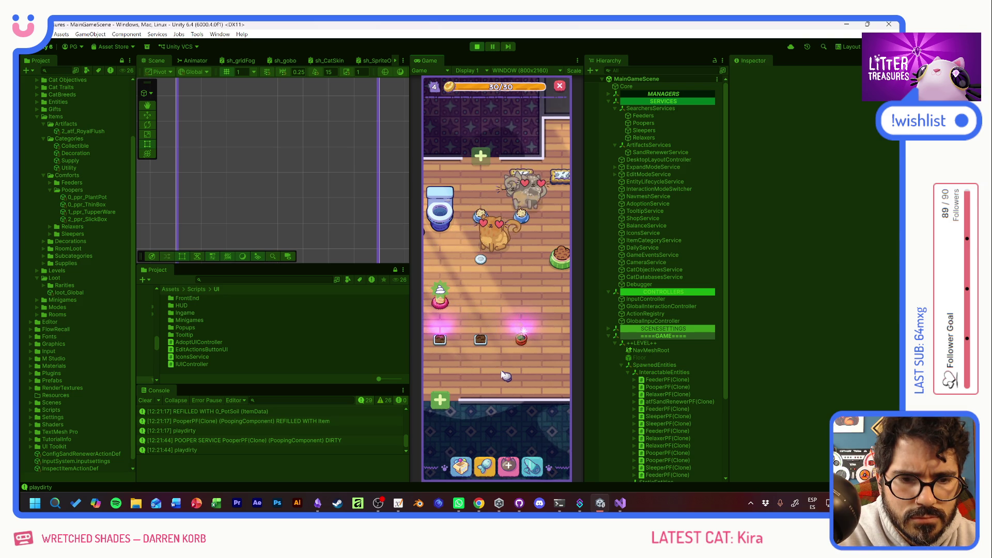
Step: Scoop the litter box again and dismiss the Old Bread loot reveal
mouse_move(449, 346)
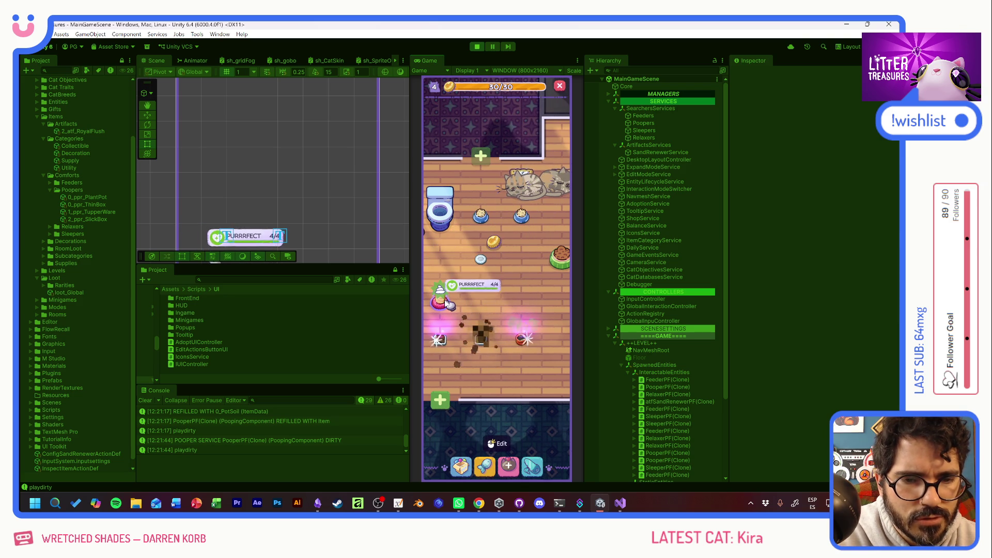
left_click(448, 342)
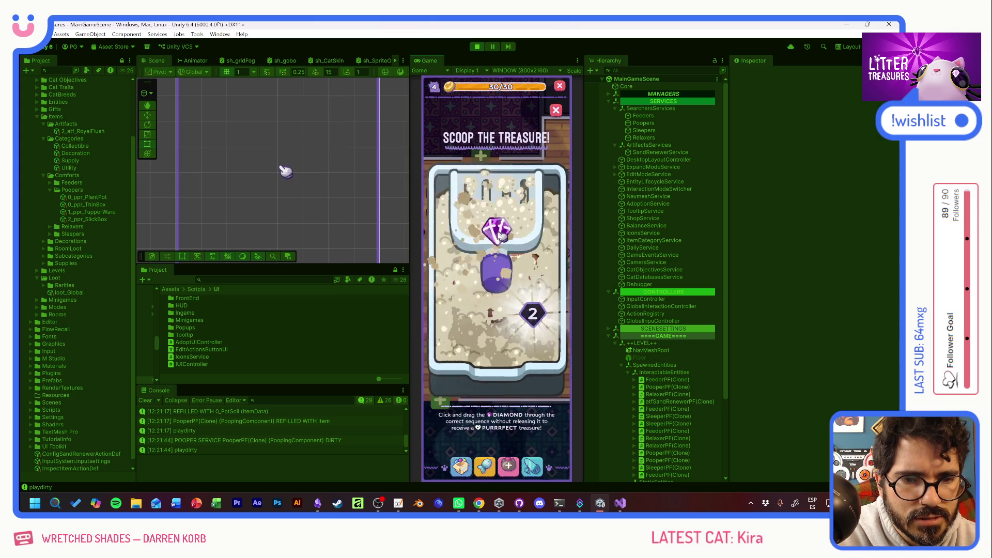
left_click(499, 302)
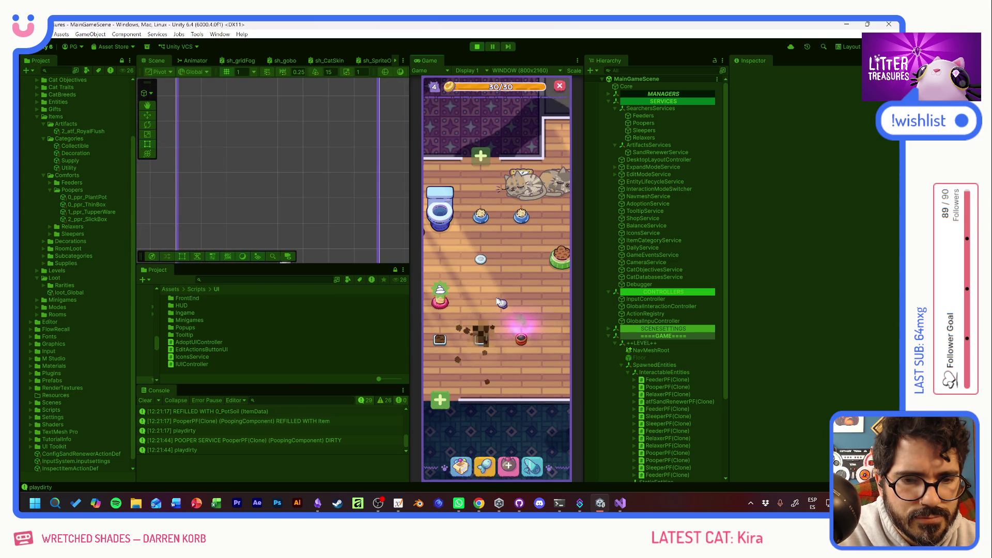
mouse_move(437, 340)
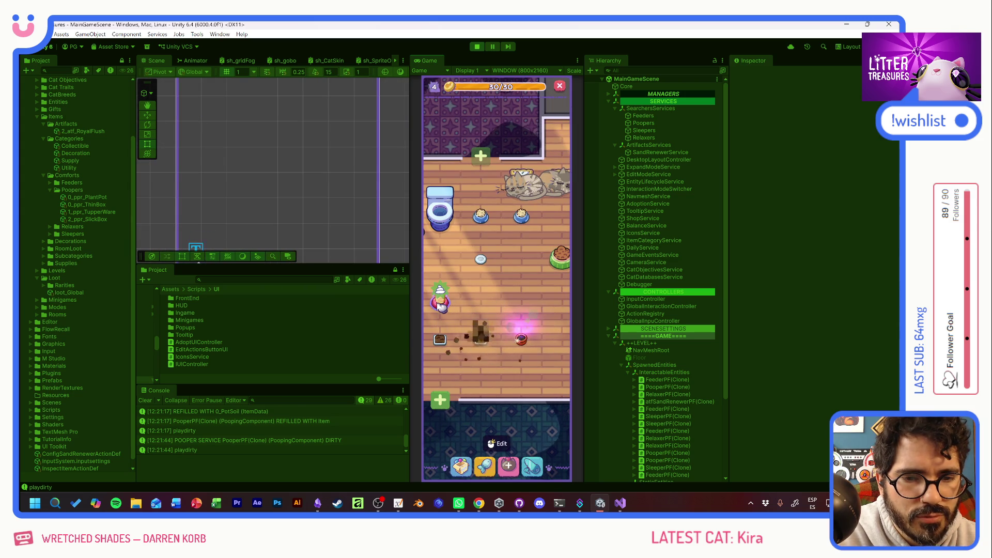
mouse_move(443, 308)
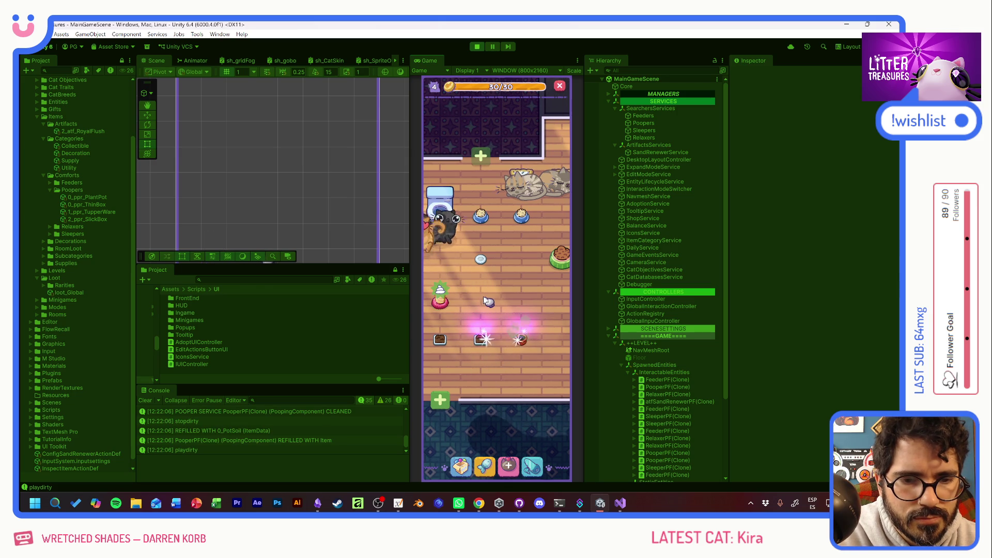
Step: Scoop the litter box twice, closing the floor reward and then the Plantpot reward reveal
left_click(524, 341)
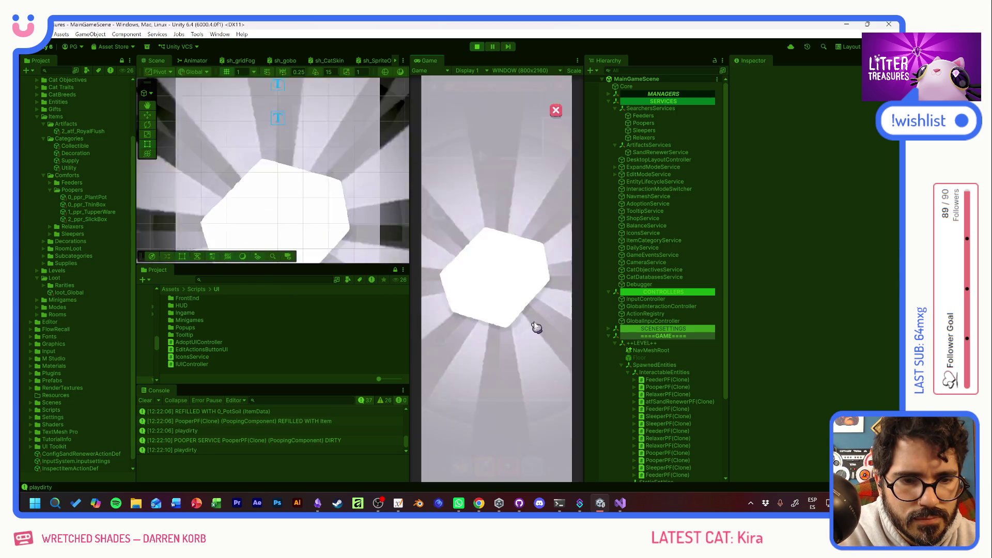
left_click(543, 319)
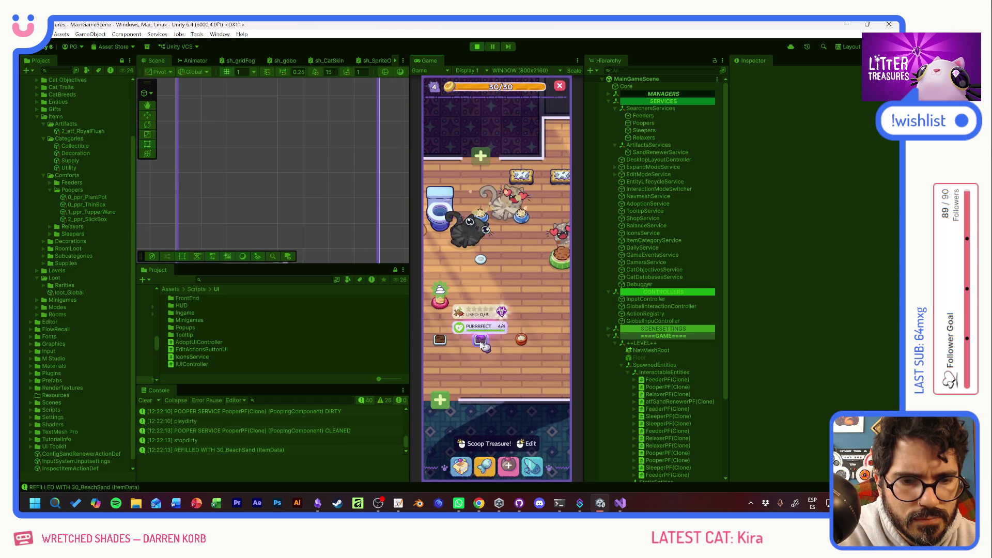
left_click(482, 344)
left_click(500, 381)
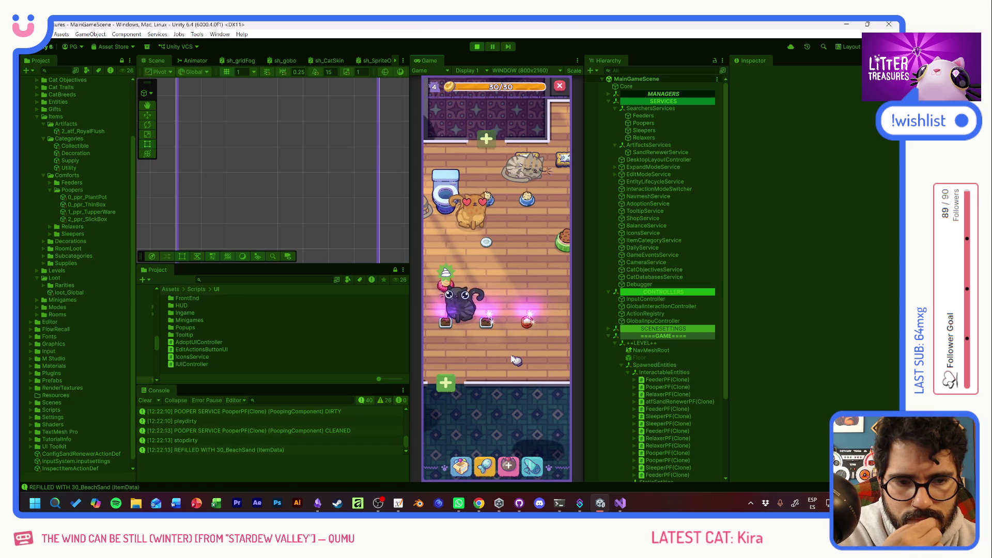
Step: Play two more Scoop rounds through the numbered targets and close the Moon Bowl reward
left_click(532, 467)
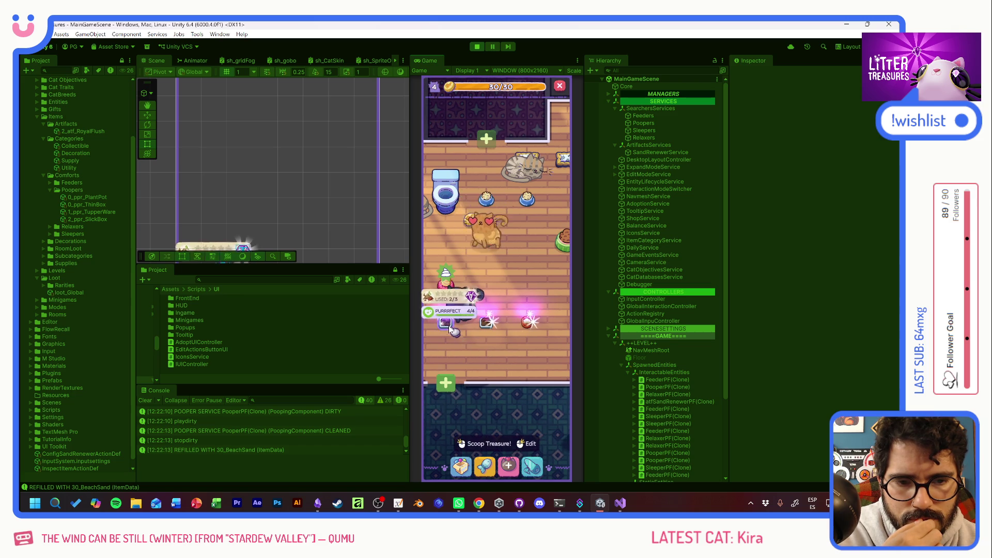
left_click_drag(501, 289, 531, 333)
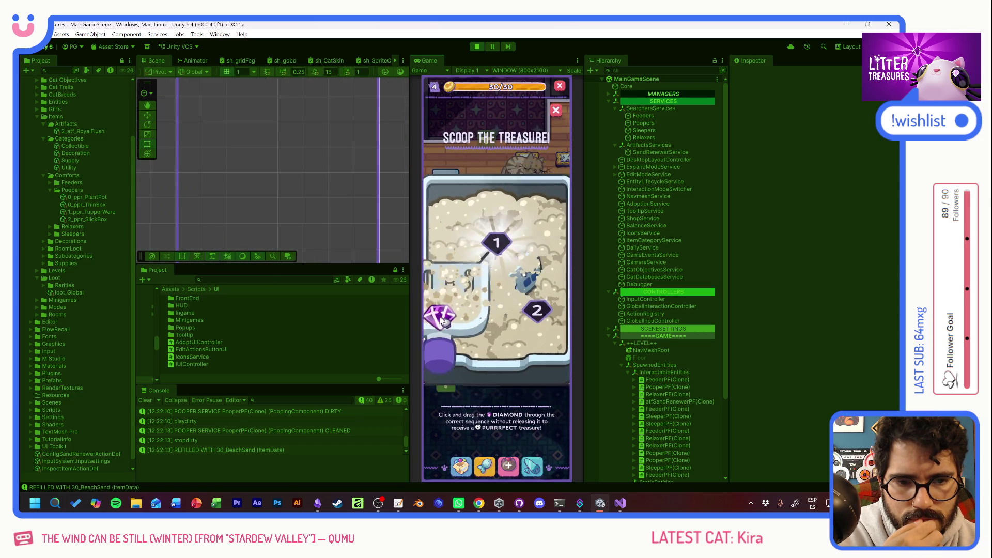
left_click(511, 360)
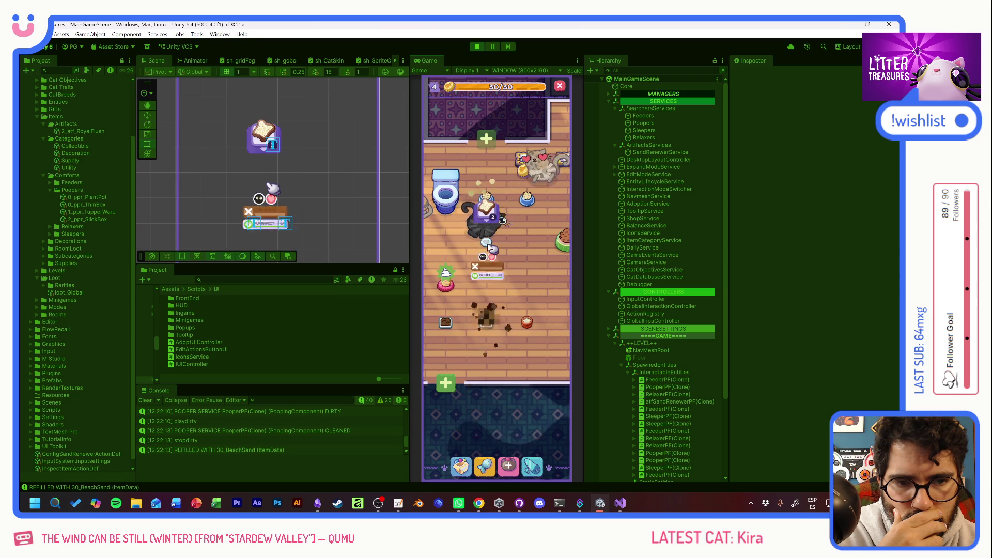
left_click(511, 297)
mouse_move(464, 229)
left_mouse_down()
mouse_move(356, 228)
mouse_move(534, 343)
left_mouse_up()
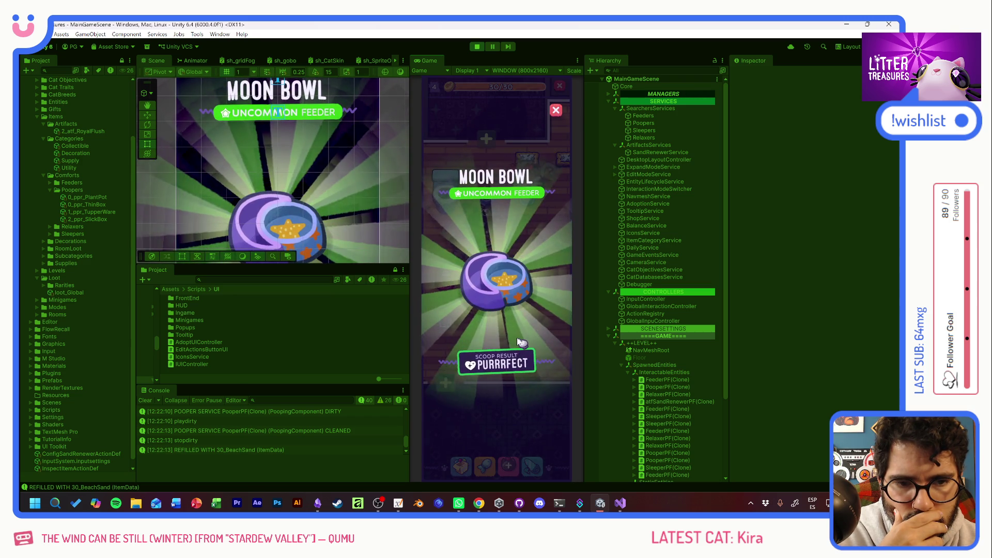
left_click(526, 359)
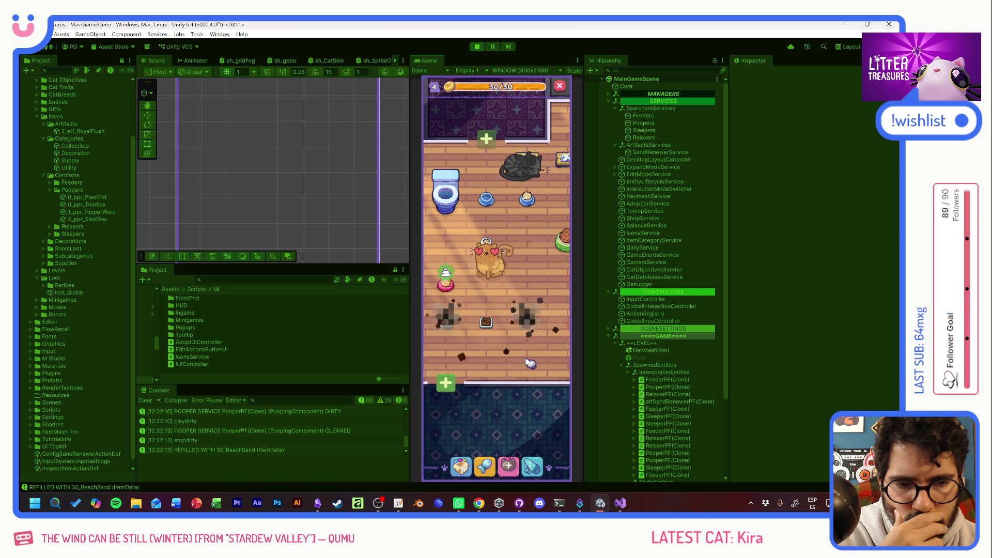
Step: Finish two final scoops by dragging the diamond, then stop Play mode
mouse_move(472, 330)
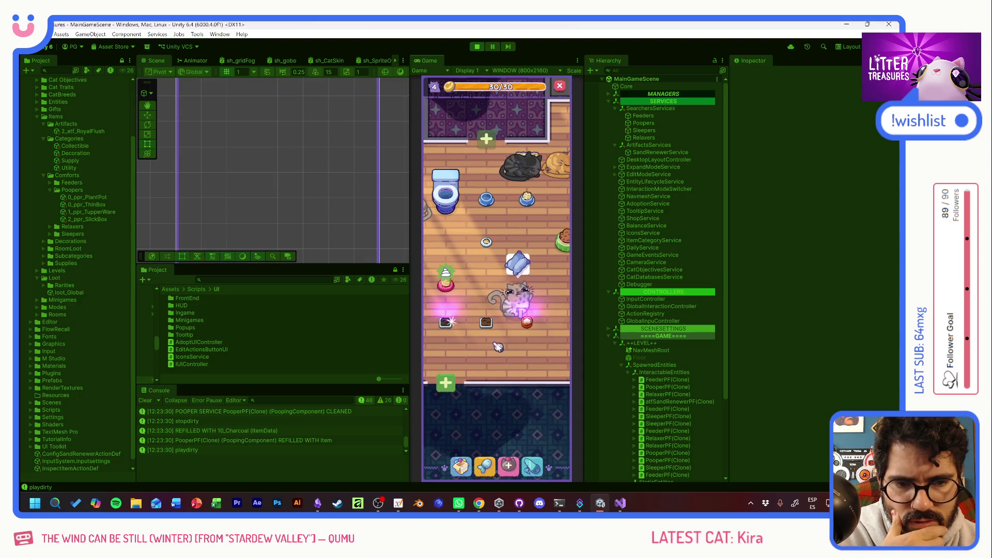
left_click(455, 331)
mouse_move(451, 323)
left_mouse_down()
mouse_move(471, 284)
mouse_move(555, 325)
left_mouse_up()
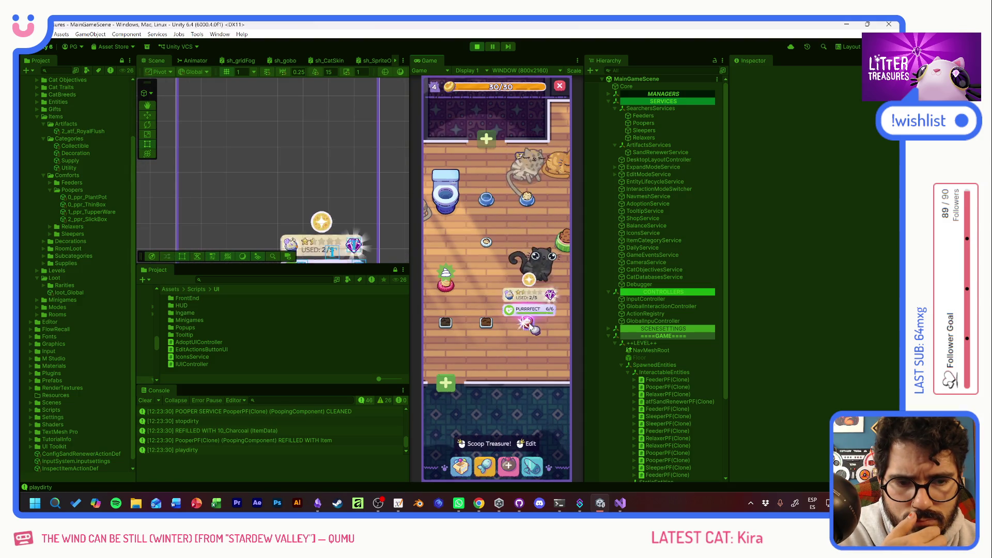
left_click(529, 324)
left_click_drag(458, 284, 524, 336)
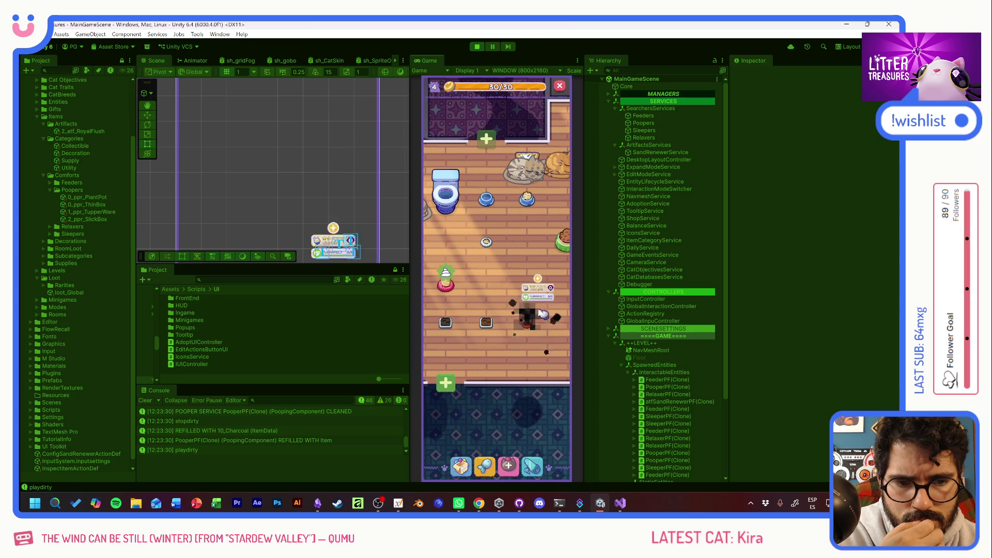
left_click(478, 47)
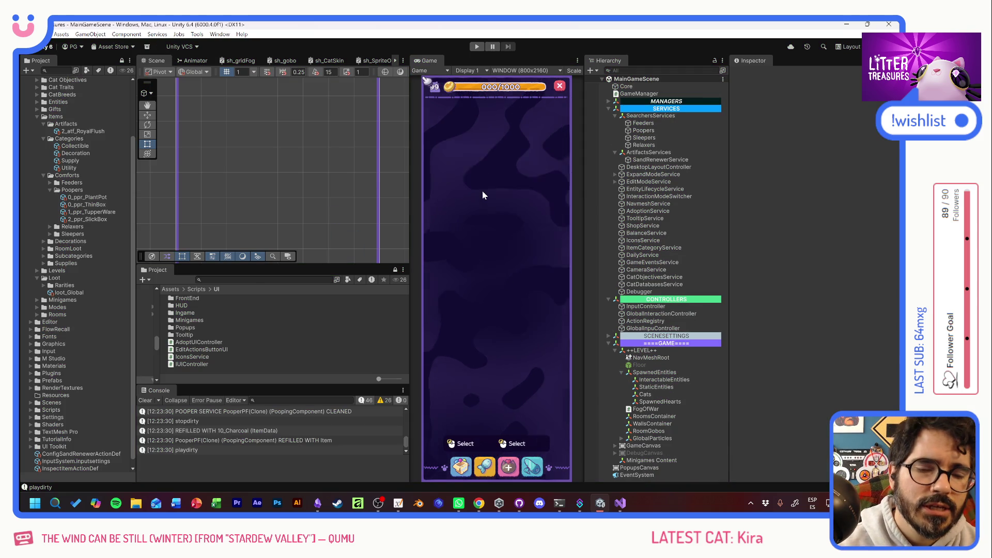
Step: Delete 'if(_pooper.needsNewSand)' on line 84 so OnDirty always calls PlayDirty, and save
key("alt+Tab")
left_click(171, 282)
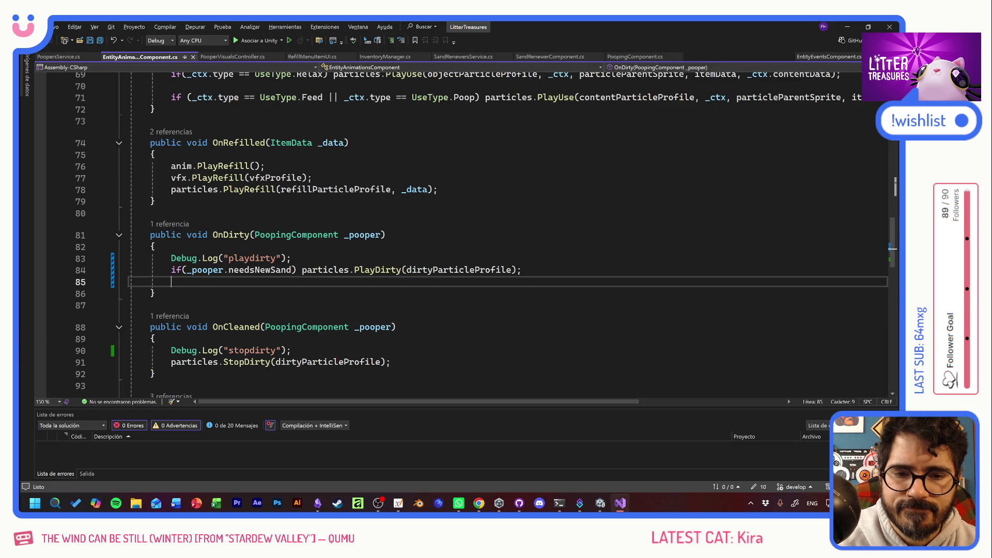
left_click(520, 270)
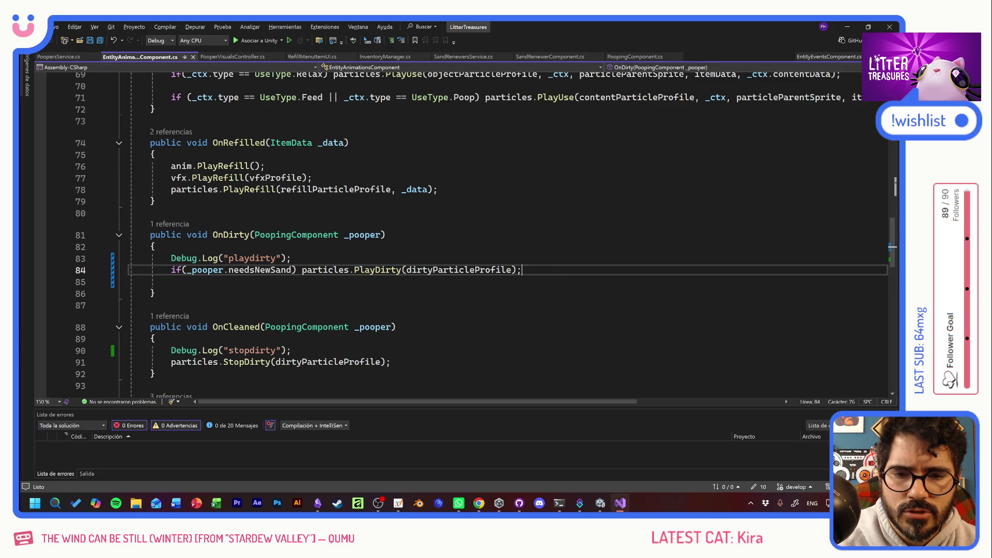
left_click(171, 269)
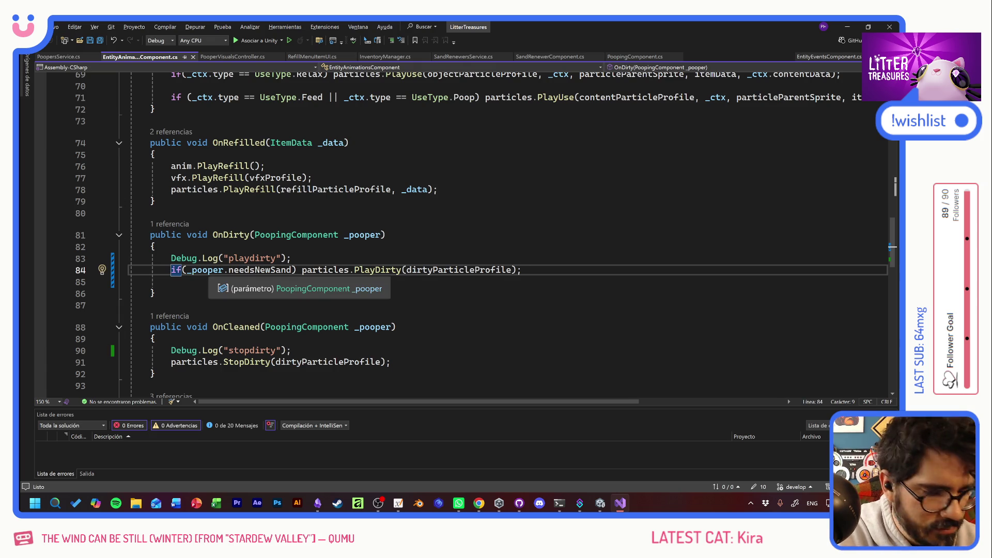
left_click(301, 269, "shift")
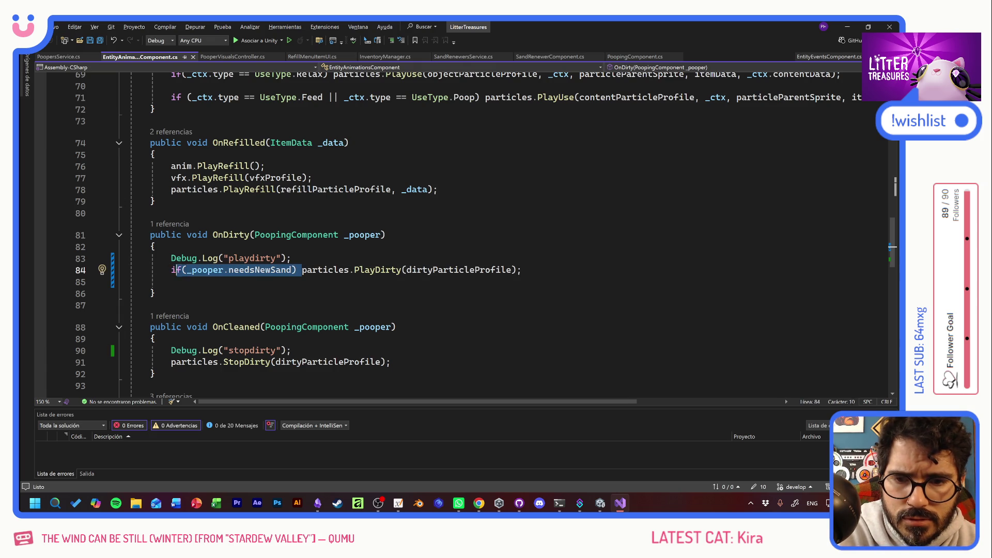
key("Delete")
left_click(155, 293)
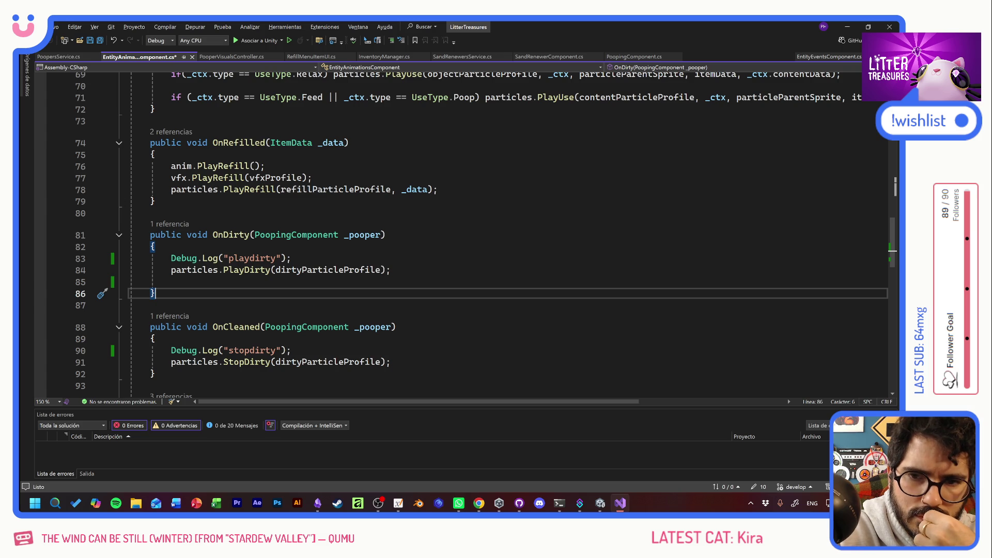
key("ctrl+s")
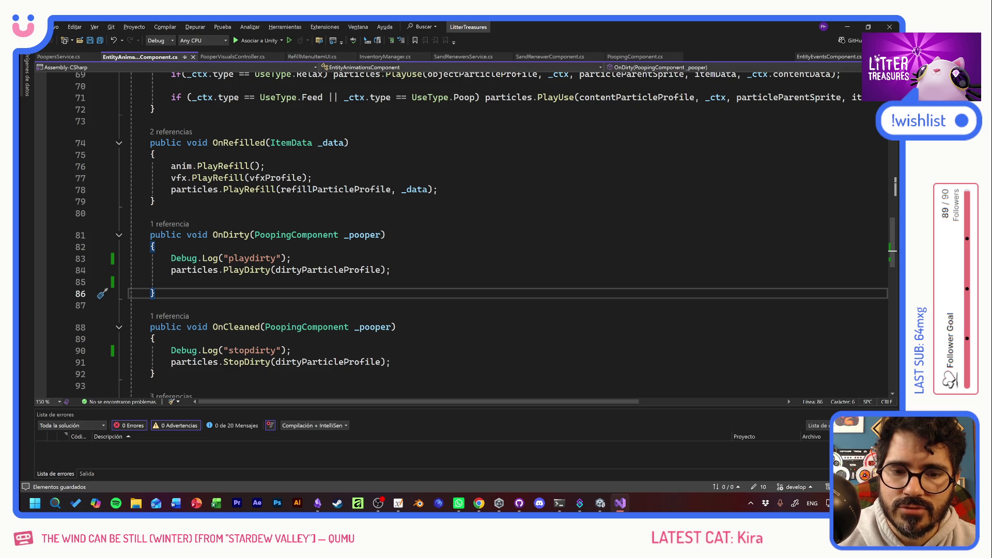
key("alt+Tab")
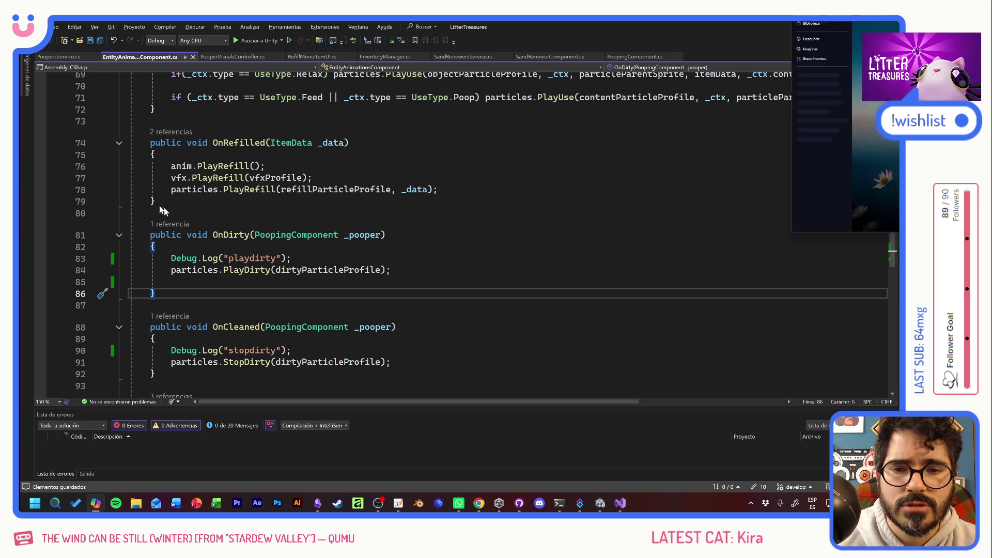
Step: Maximize Copilot and describe the OnDirty/OnCleaned events and the new AUTOREFILL service in Spanish
key("super+Left")
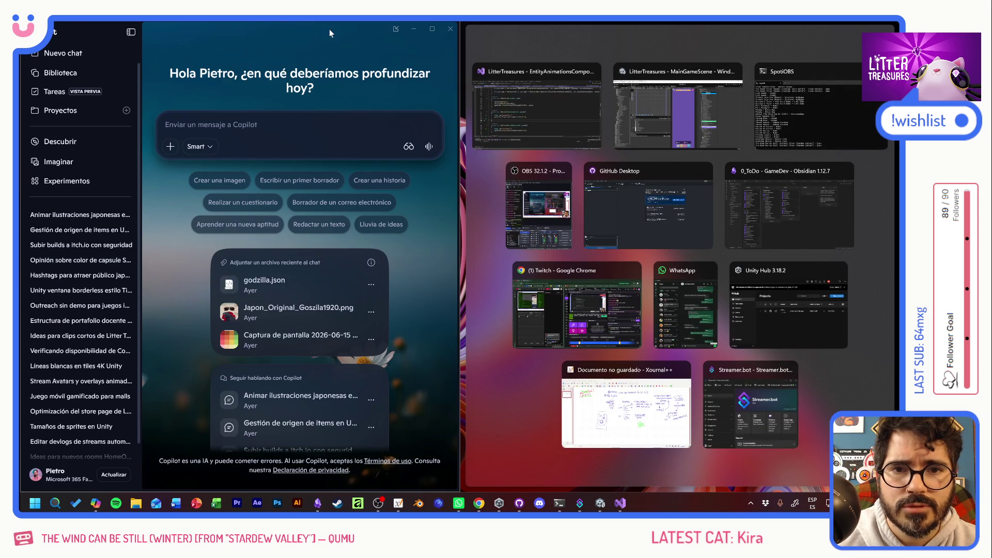
double_click(329, 30)
type("co")
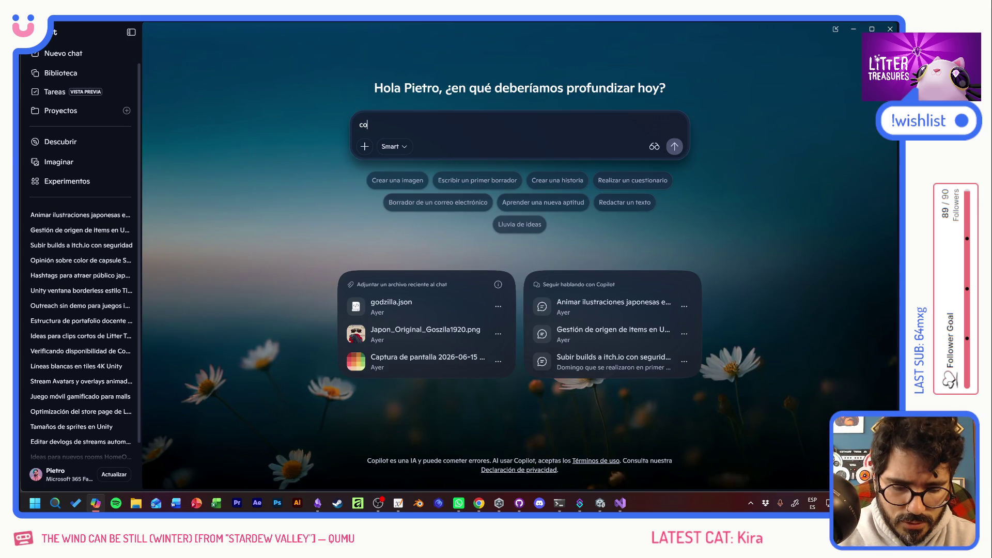
type("pito en mi jueg")
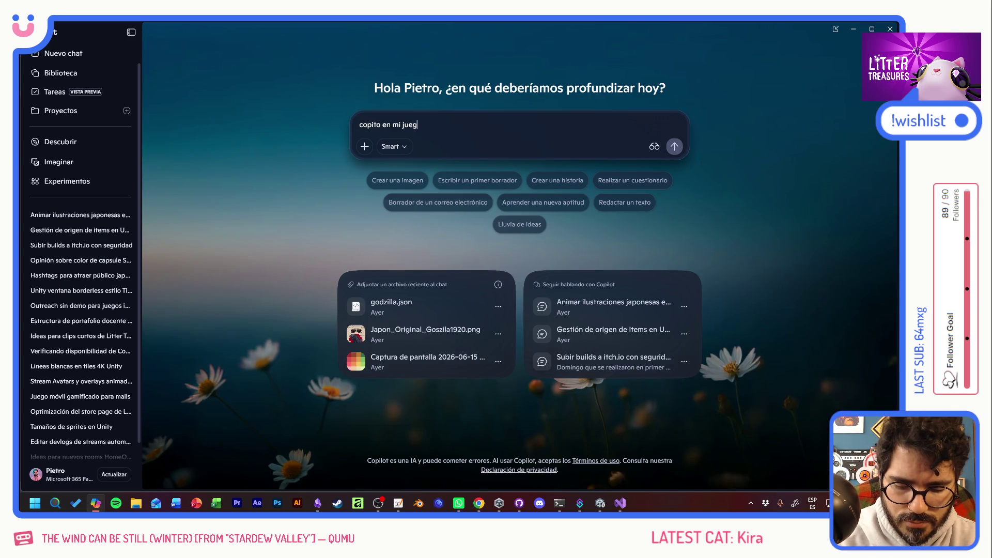
type("o en unity teng")
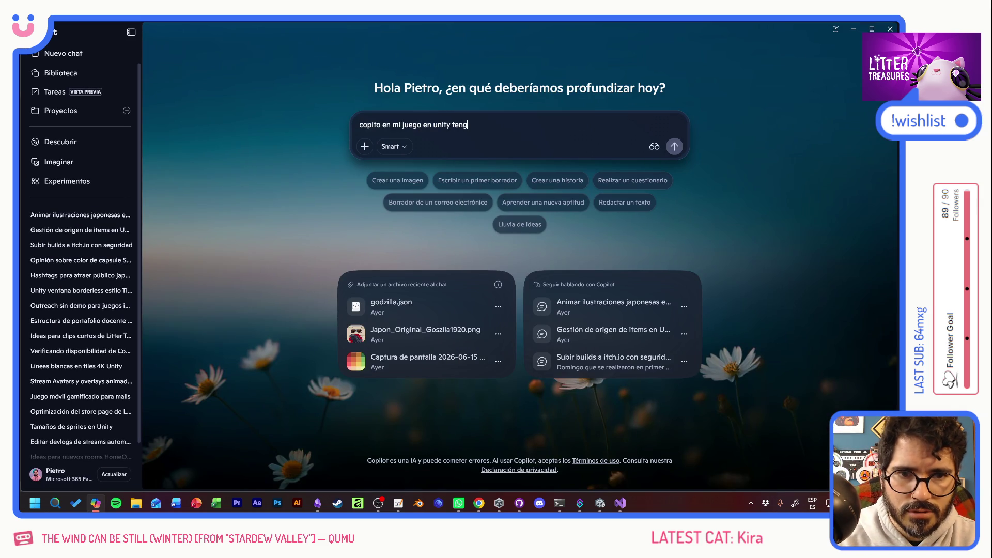
type("o un evento ")
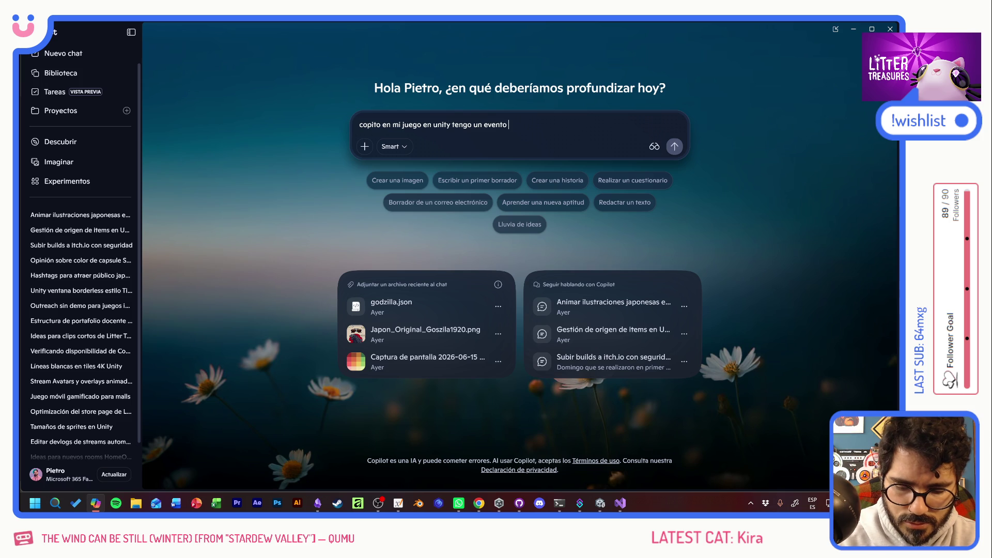
type("OnDirty que se manda cuando un gato sale de una caja de arena y la arena esta suc")
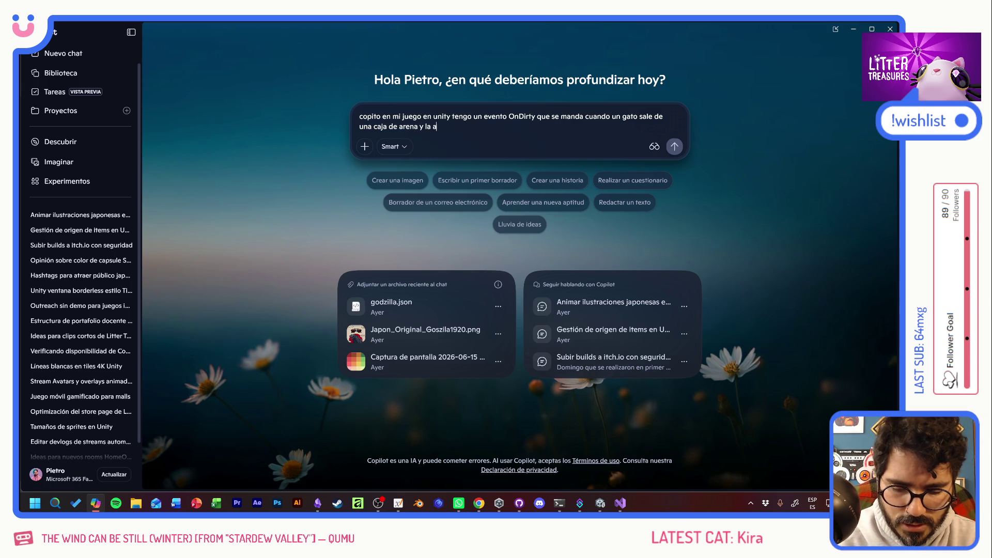
type("ia. ")
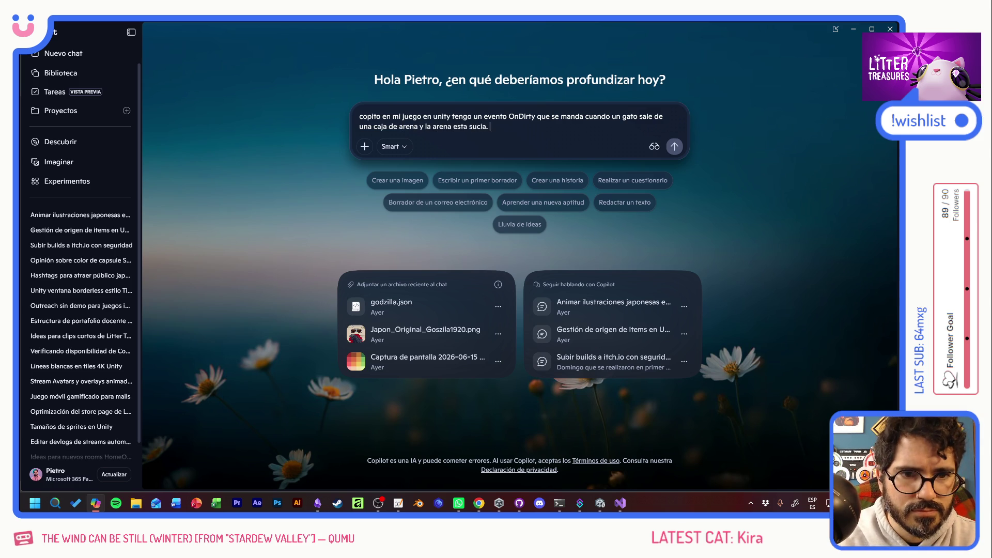
type("Todo f")
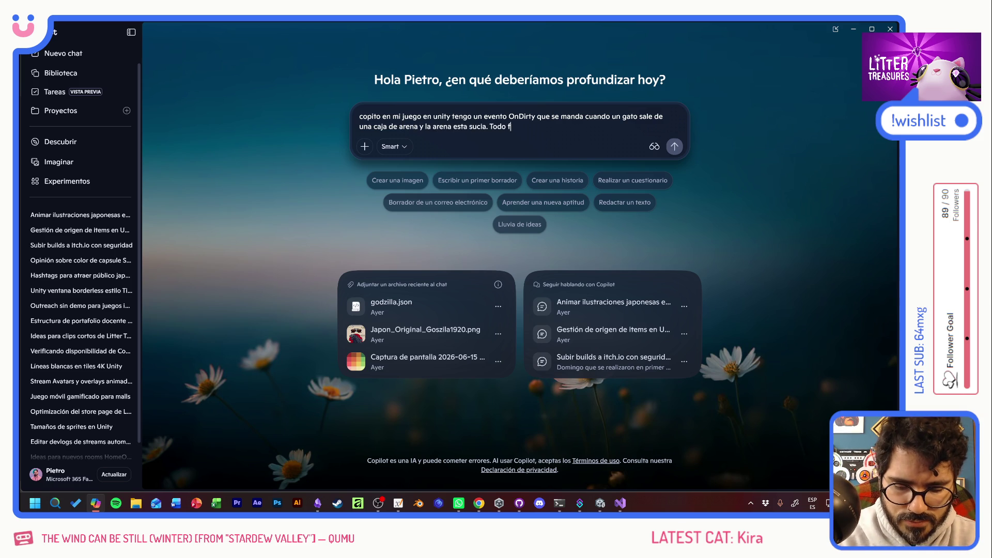
type("unciona. Las animaciones")
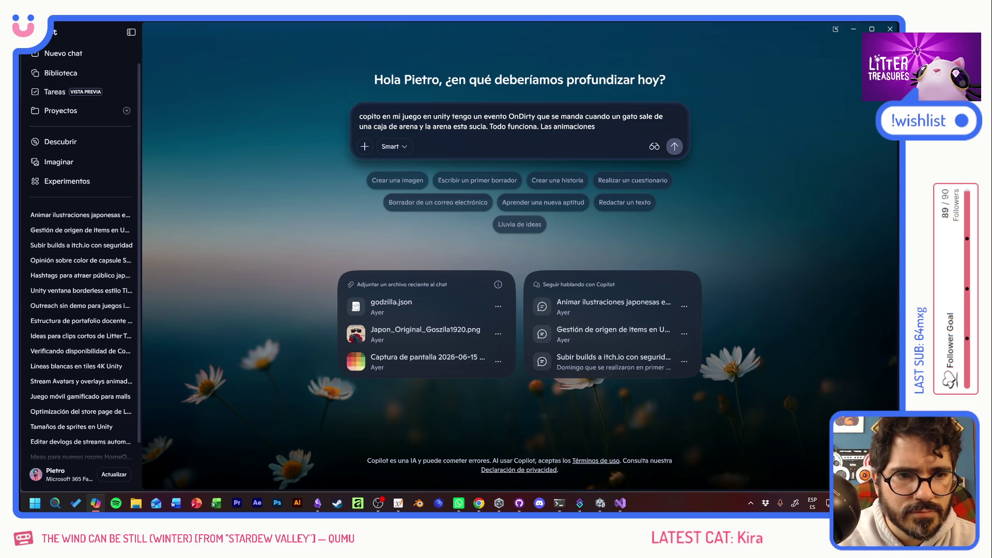
type(" y el sistema de contaminacion estan atentos a los eventos i")
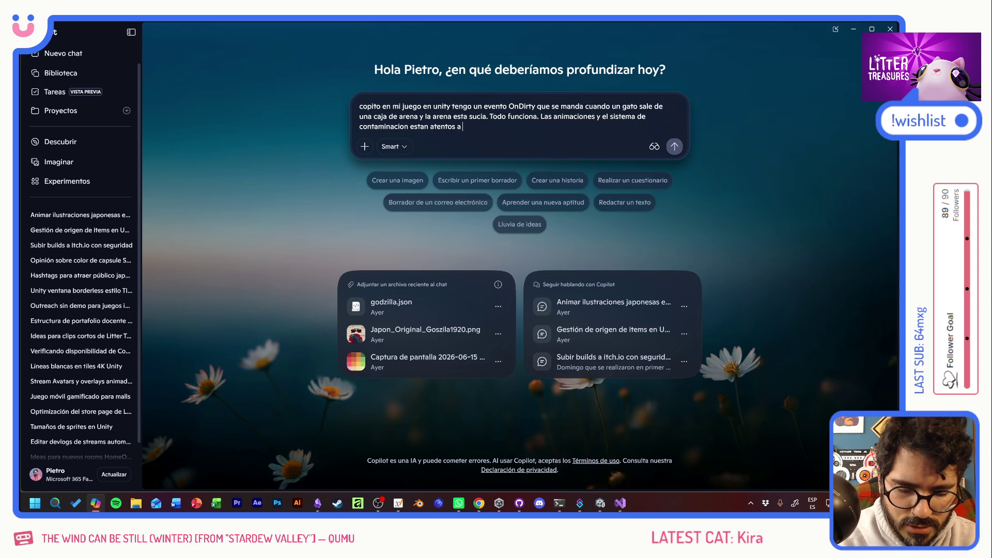
type("s")
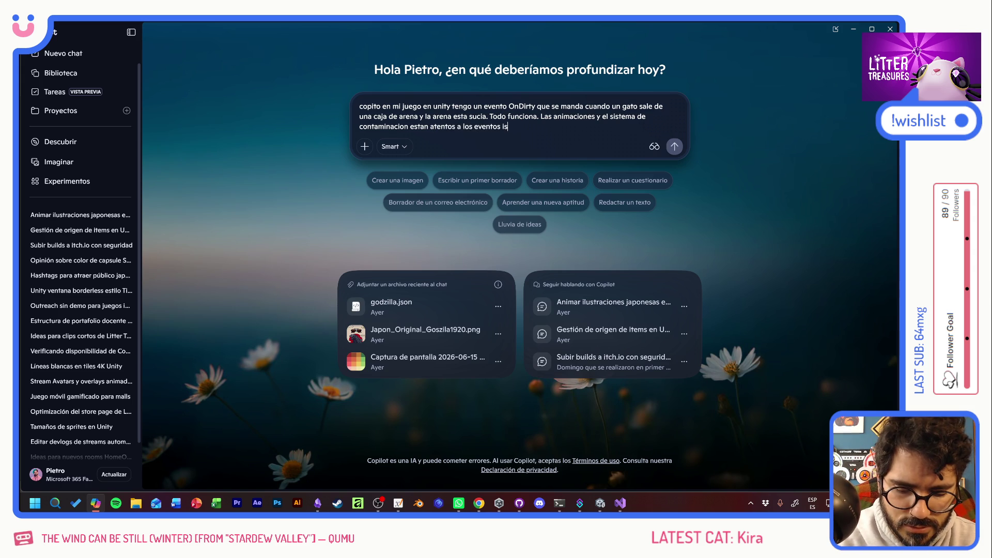
key("BackSpace")
key("BackSpace")
type("On")
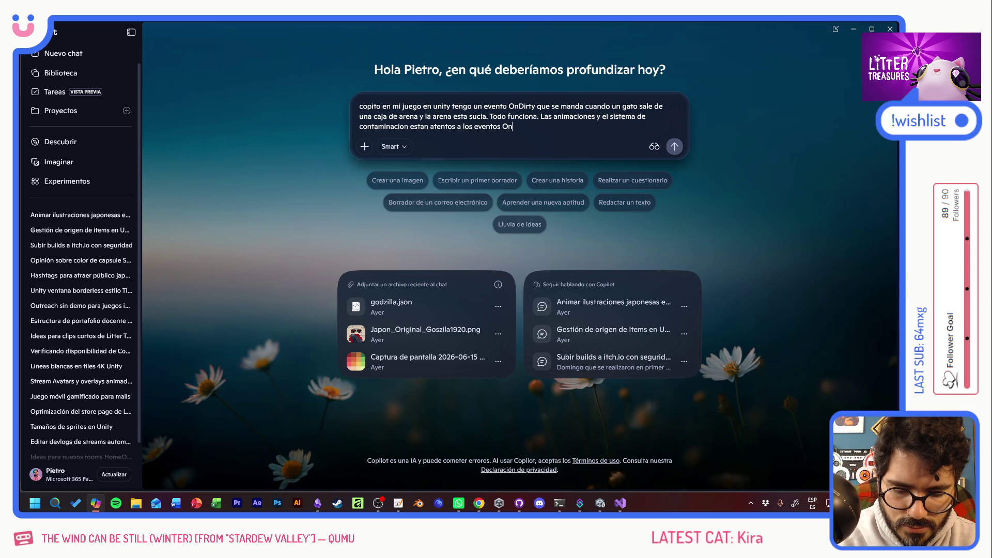
type("Dirty y O")
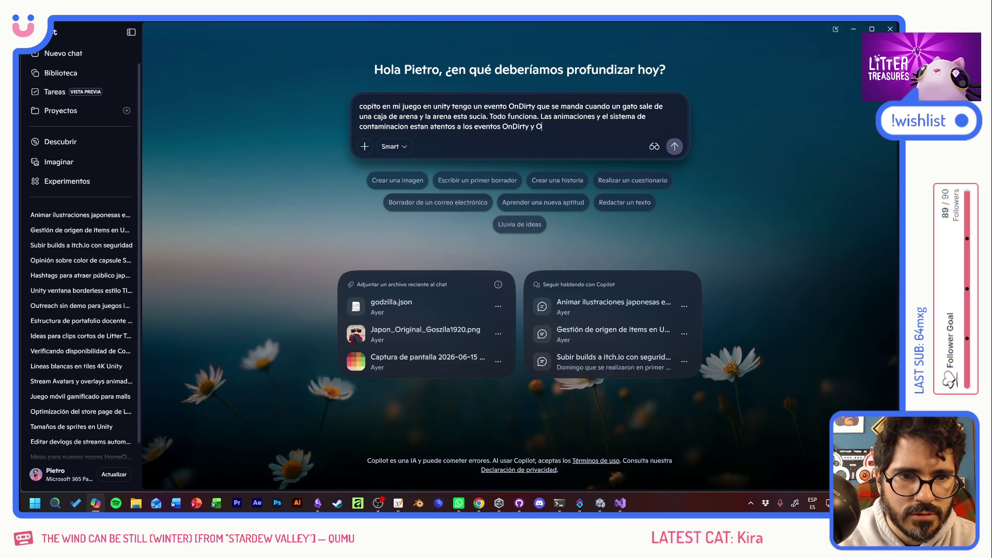
type("nCleaned")
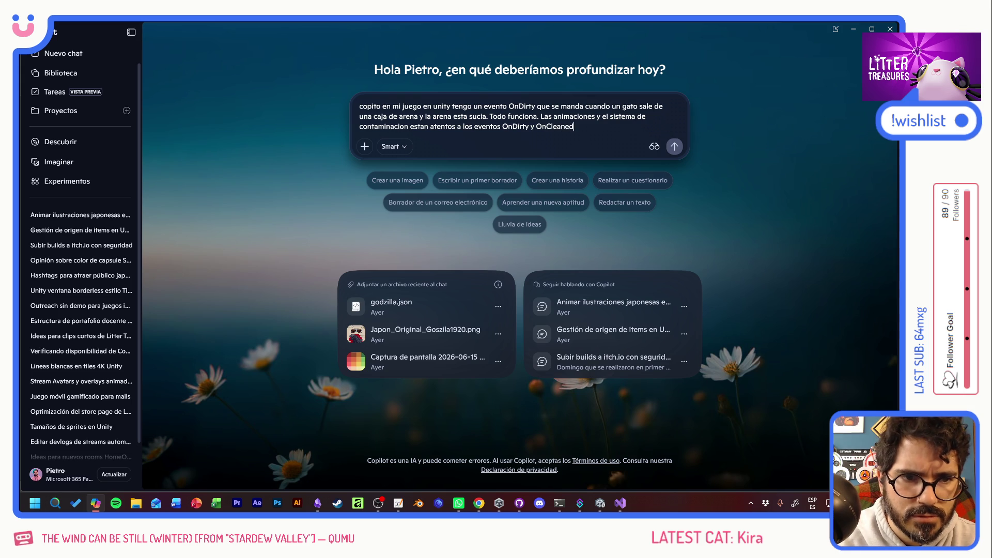
type(". Pero ahora esty")
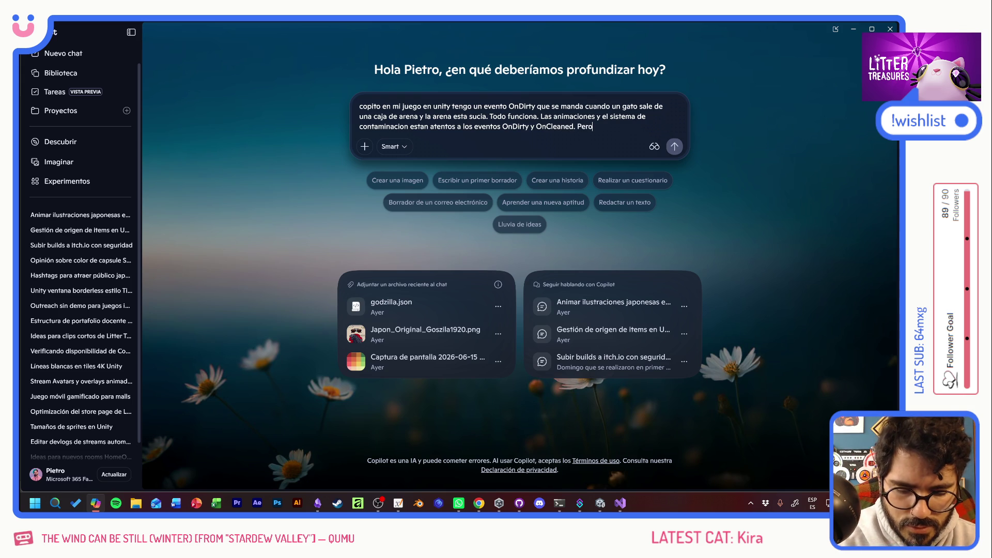
type("oy")
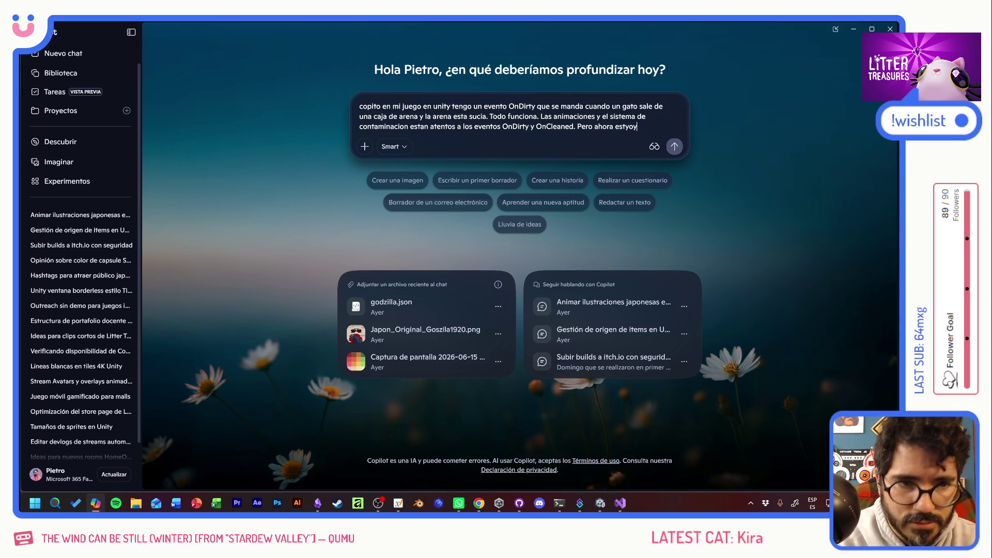
type(" impleme")
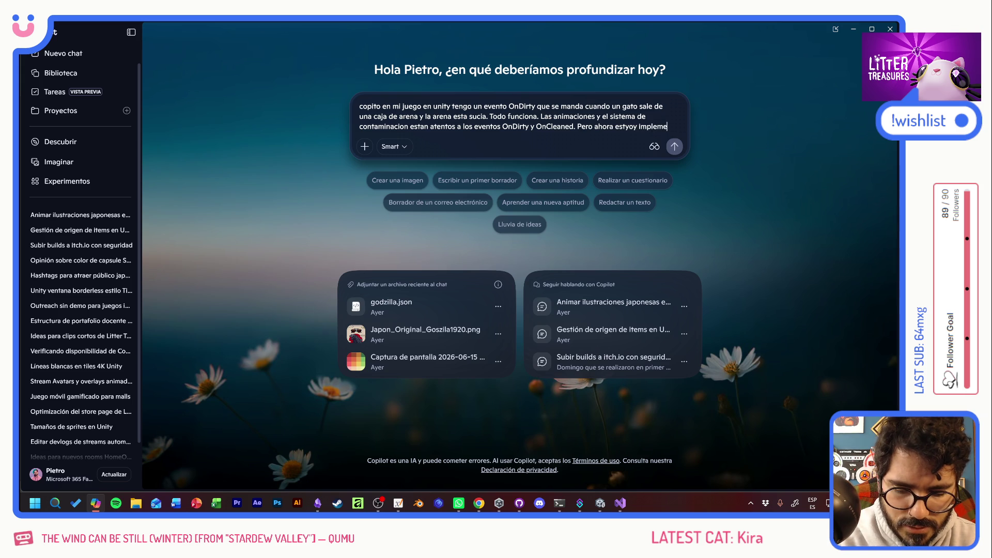
type("ntando un ")
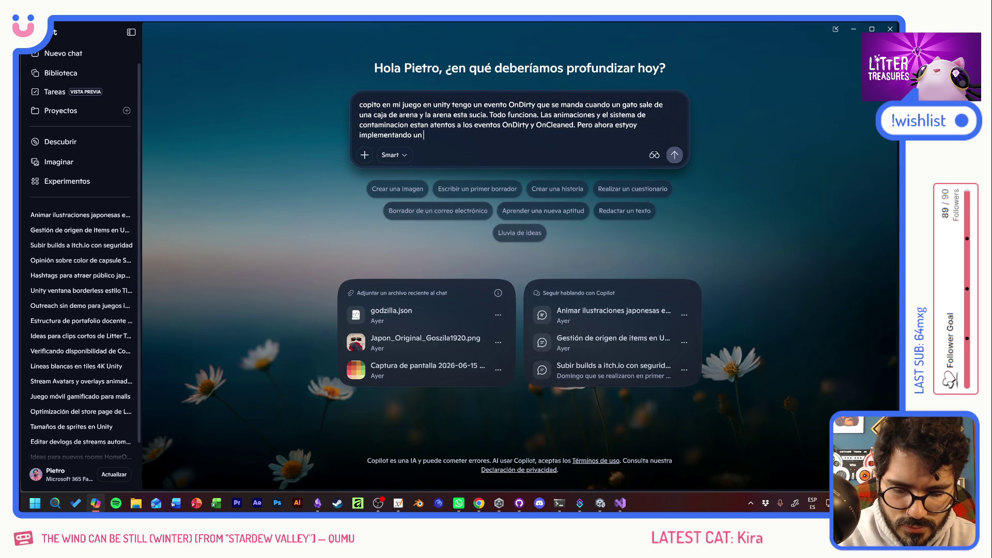
type("servicio que hace")
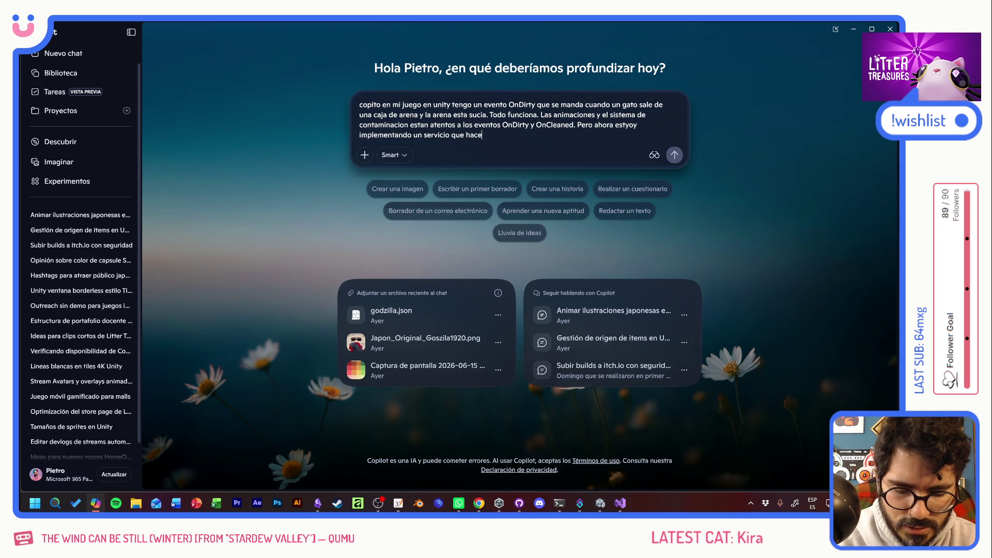
type("AUTOREFILL. Entonces ONDIRTY")
type(", le dice")
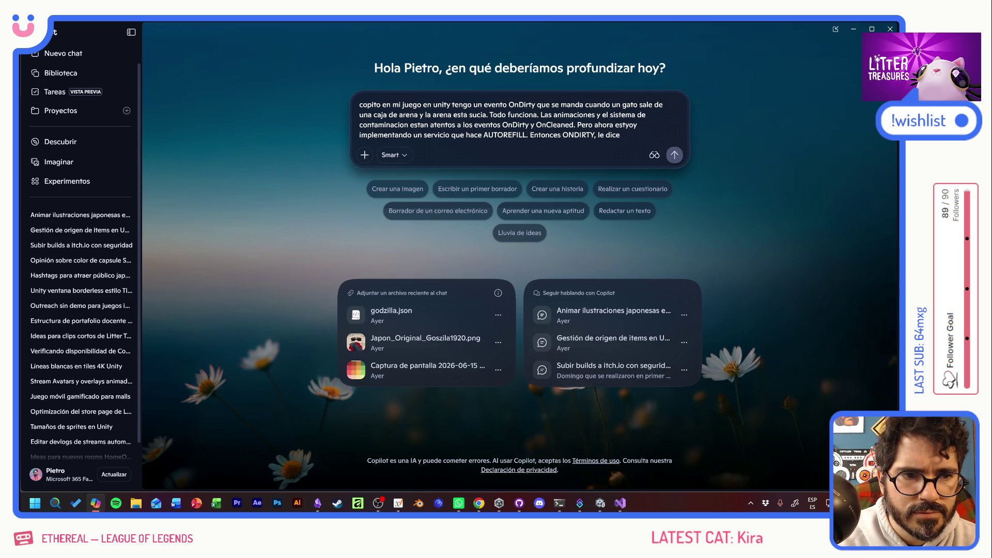
type("sservicio hey")
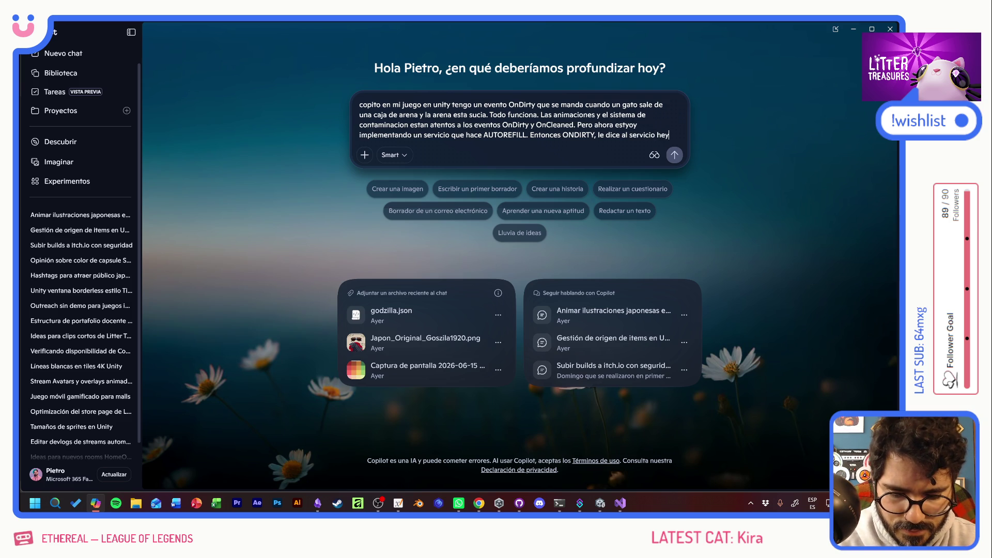
type(" ha")
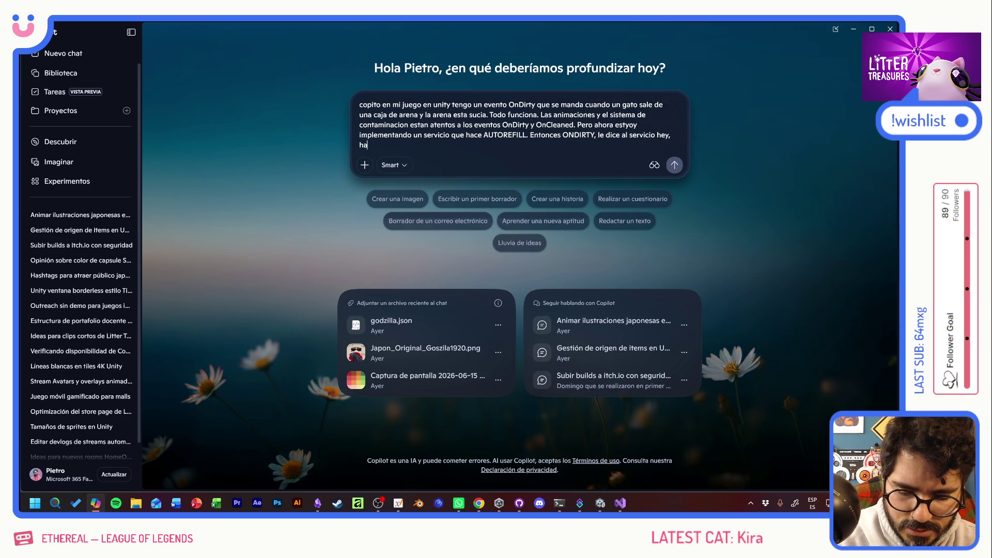
type("zme")
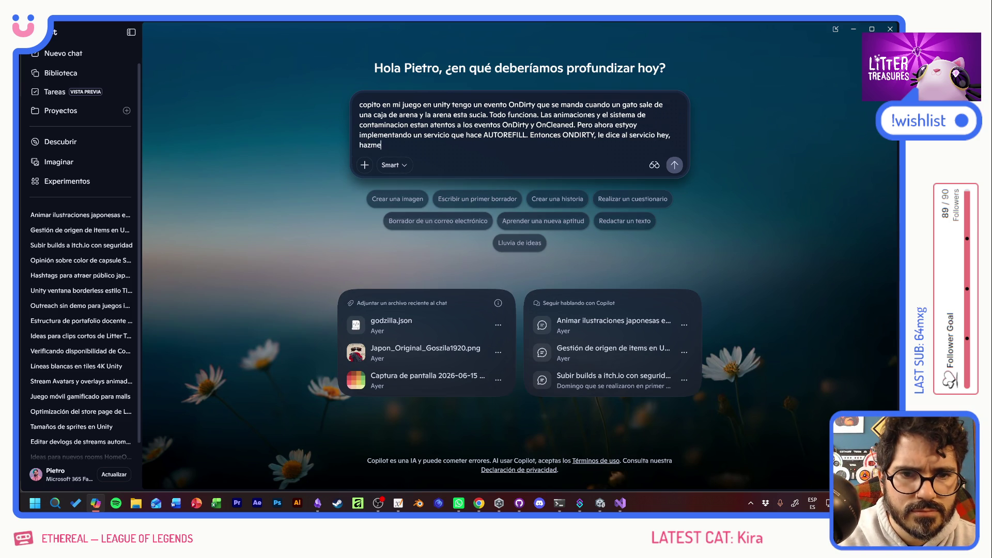
type(" re")
type("fill")
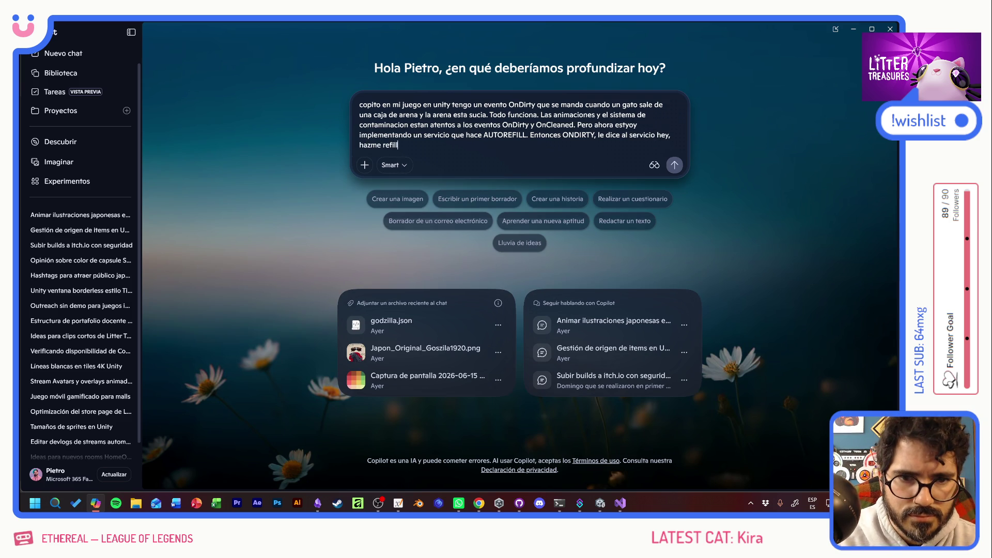
type(". El proble")
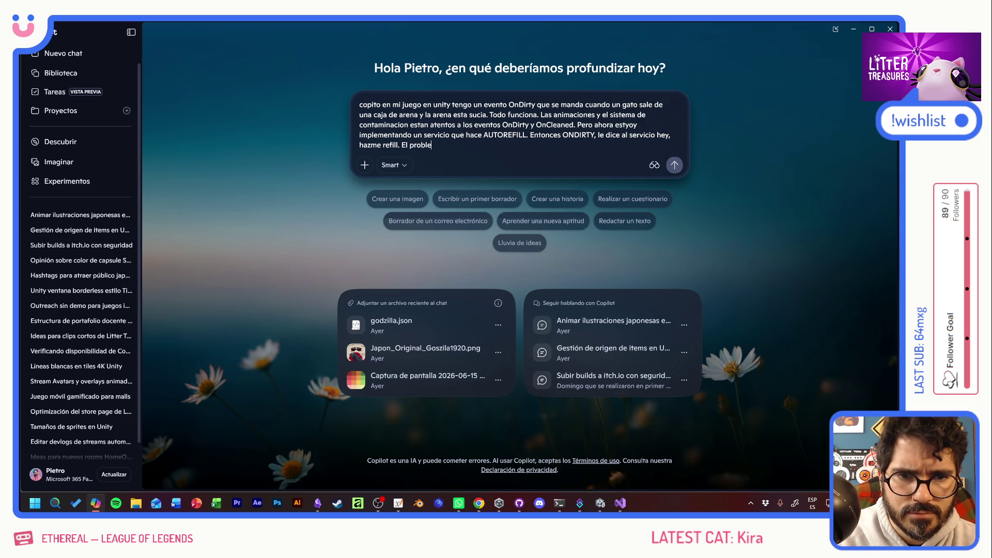
type("ma es que hacer")
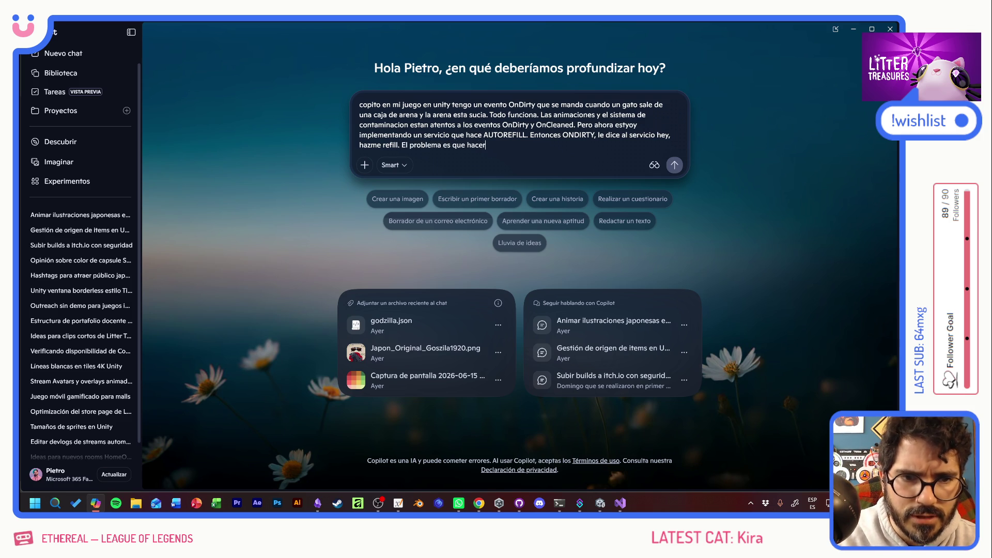
type(" refill")
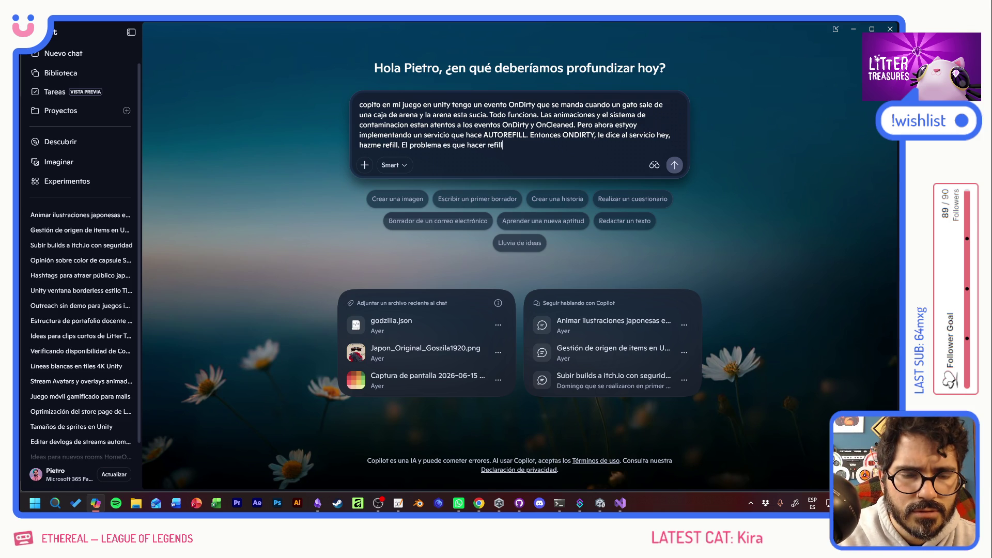
type(" ANT")
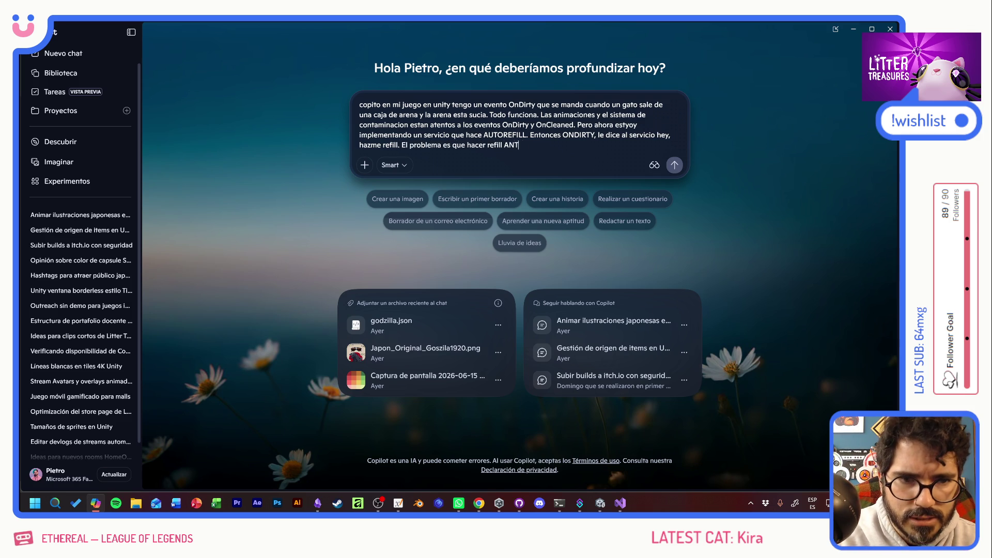
type("ES de que")
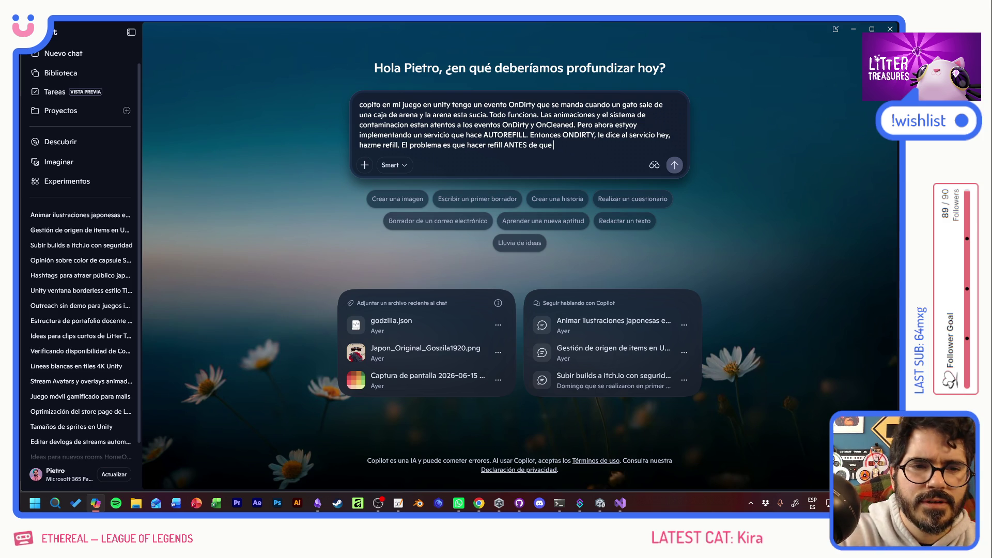
Step: Fix the wording, add 'y cleaned' and 'y luego', and end with 'OnDirty. te paso mis scripts'
key("ctrl+Left")
key("ctrl+Left")
key("ctrl+Left")
key("Left")
key("BackSpace")
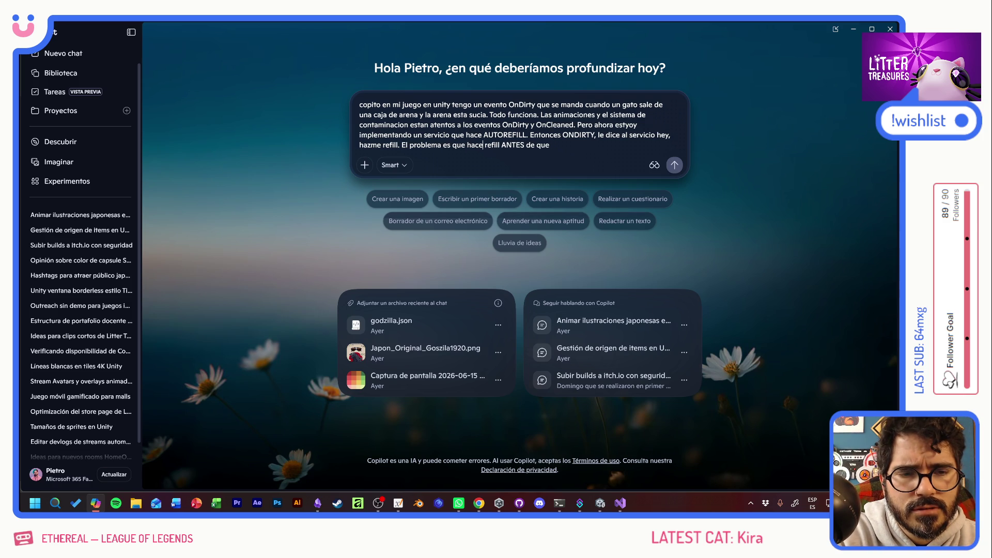
left_click(501, 145)
type("y cleane")
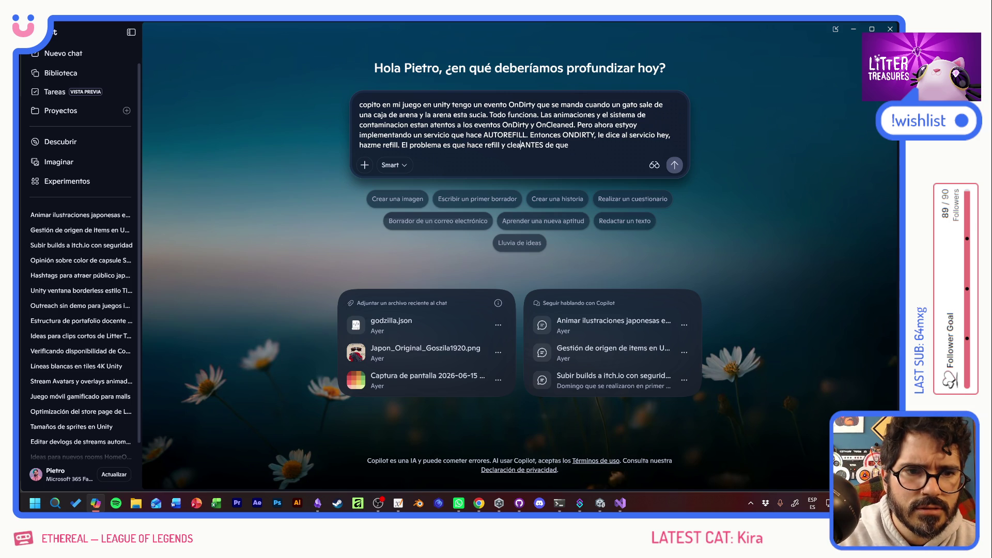
type("d")
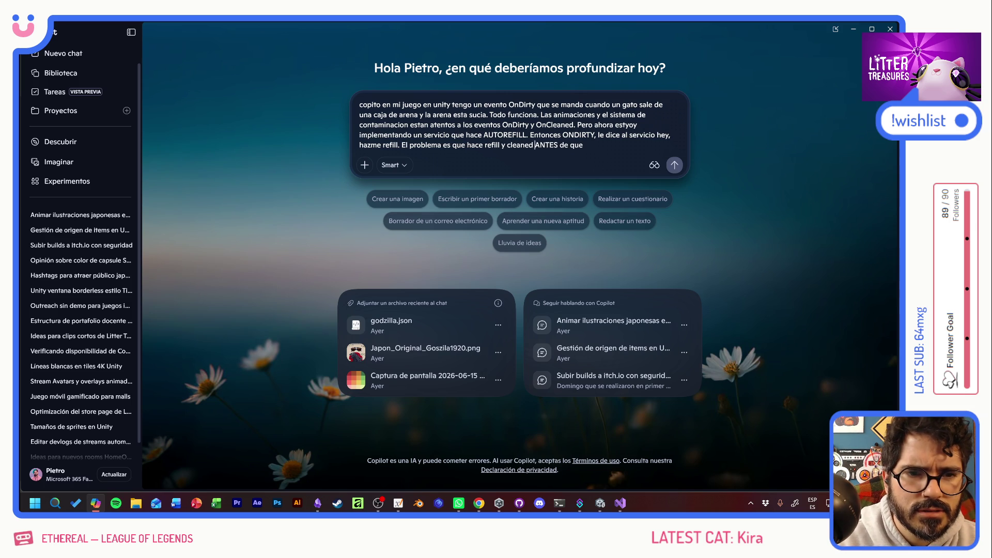
key("ctrl+shift+Right")
key("ctrl+shift+Right")
key("ctrl+shift+Right")
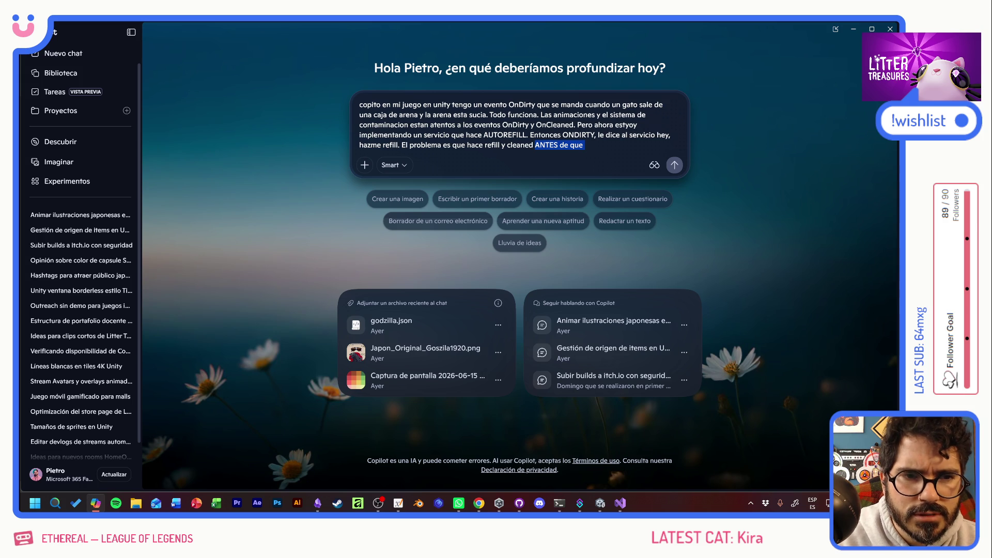
type("y")
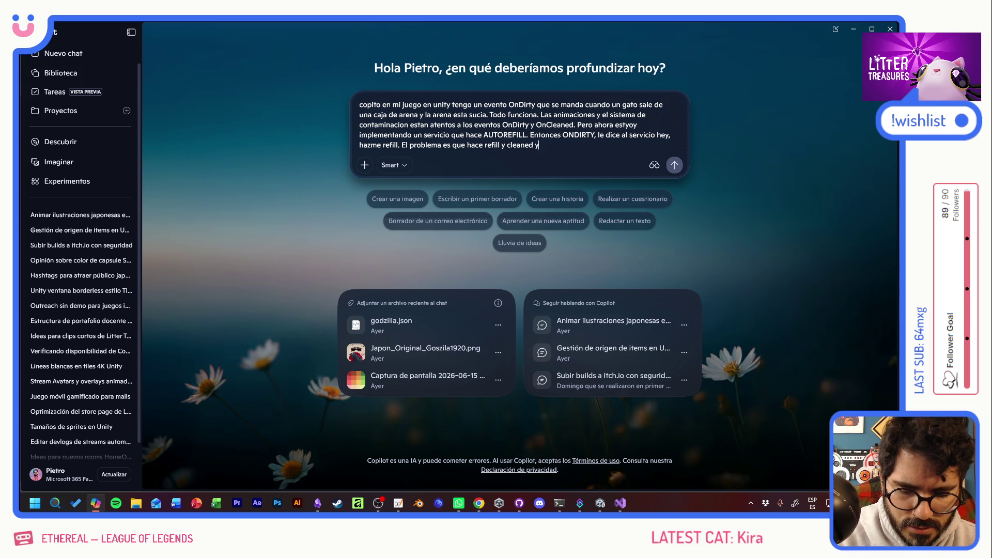
type(" luego")
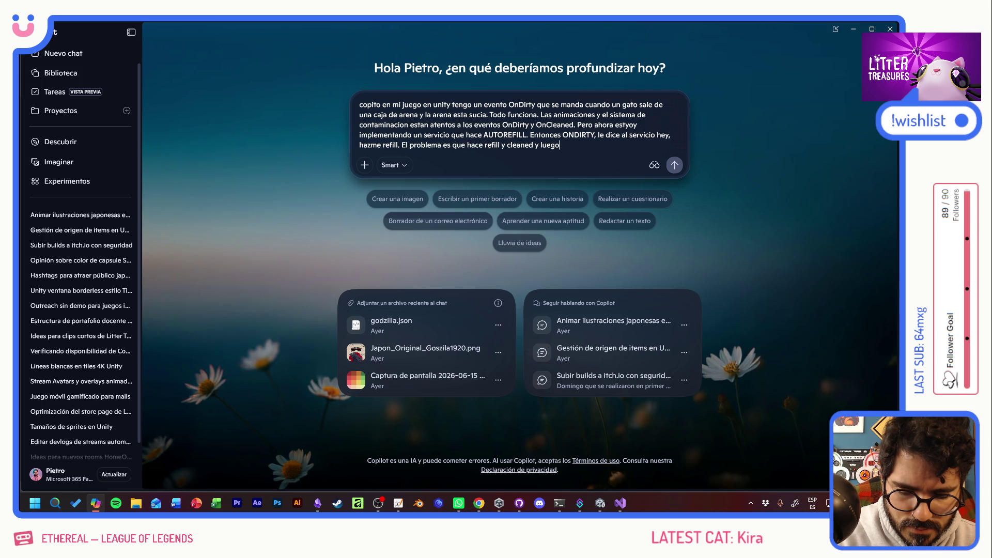
type(" el re")
type("sto de ")
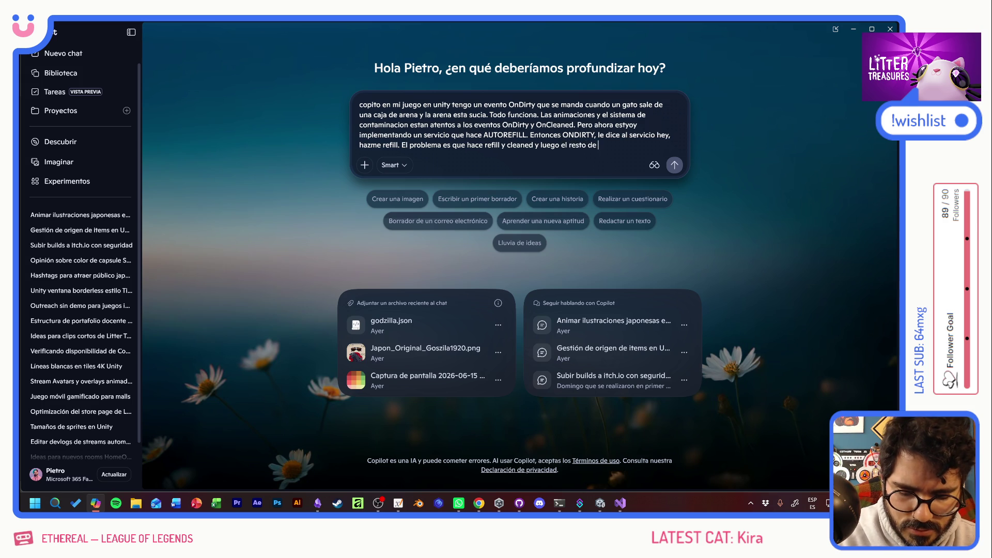
type("componentes vu")
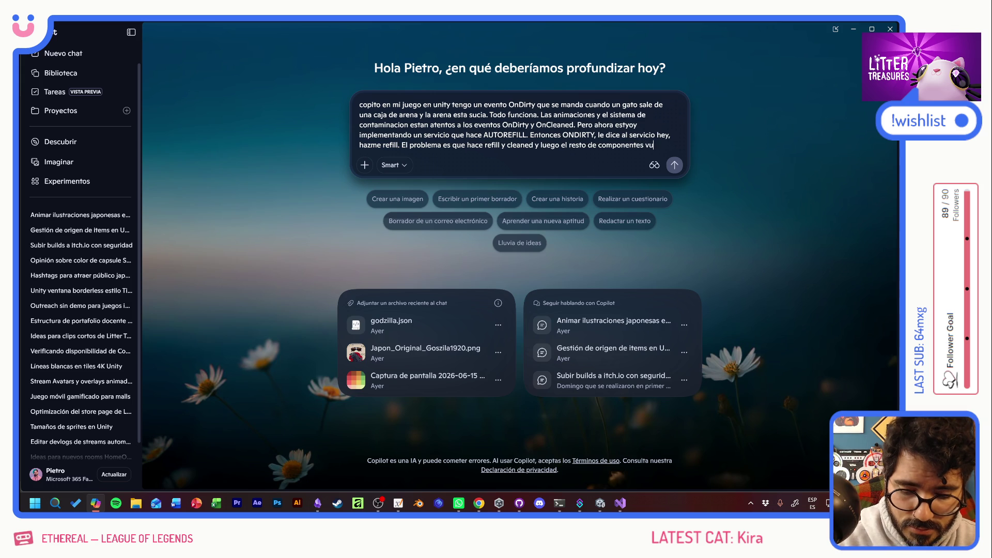
type("elve a ejecutar")
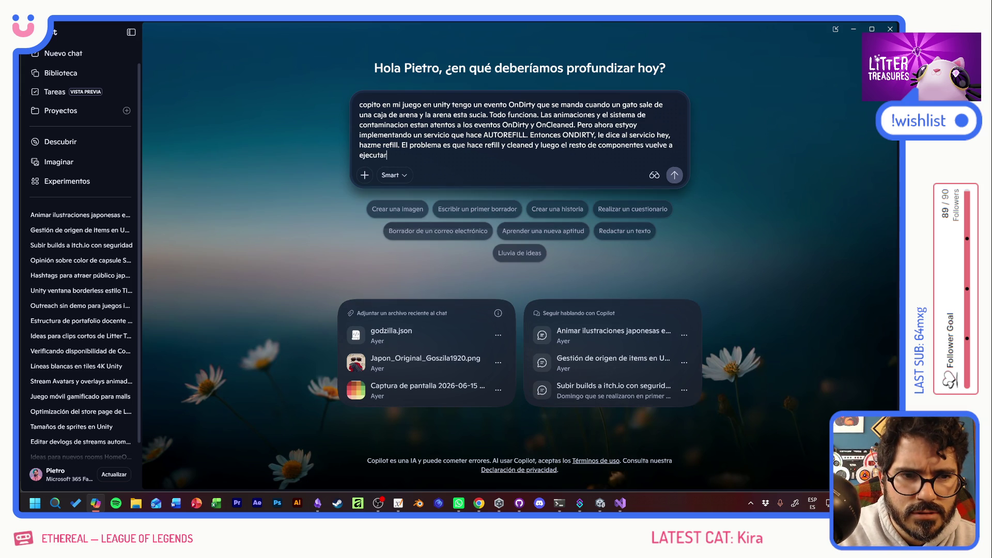
type(" on Di")
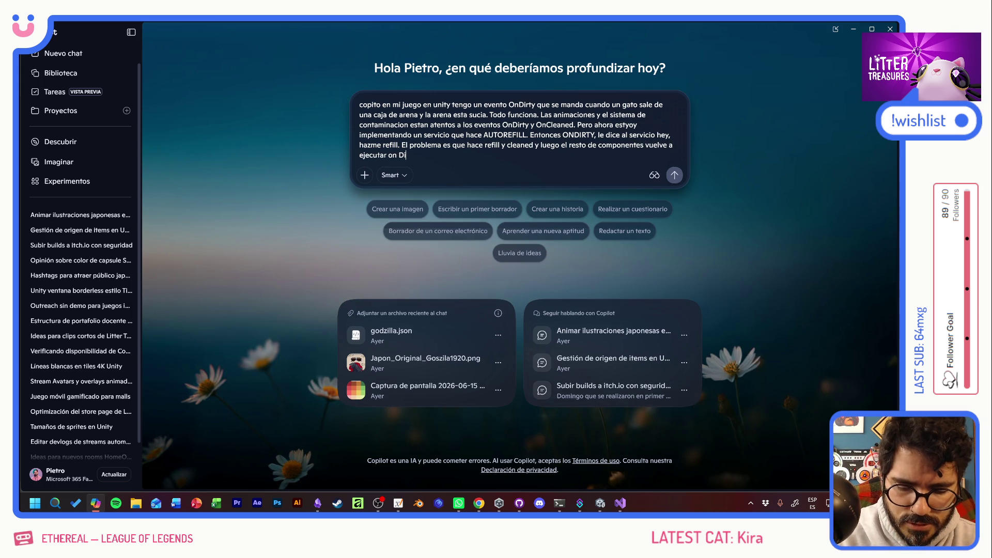
key("BackSpace")
key("BackSpace")
key("BackSpace")
type("OnDirty. ")
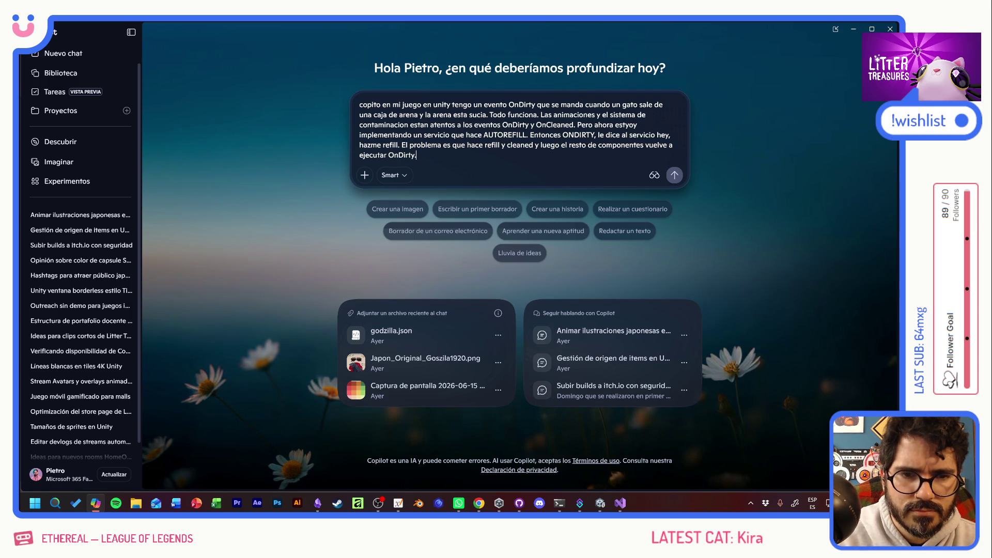
type("te pa")
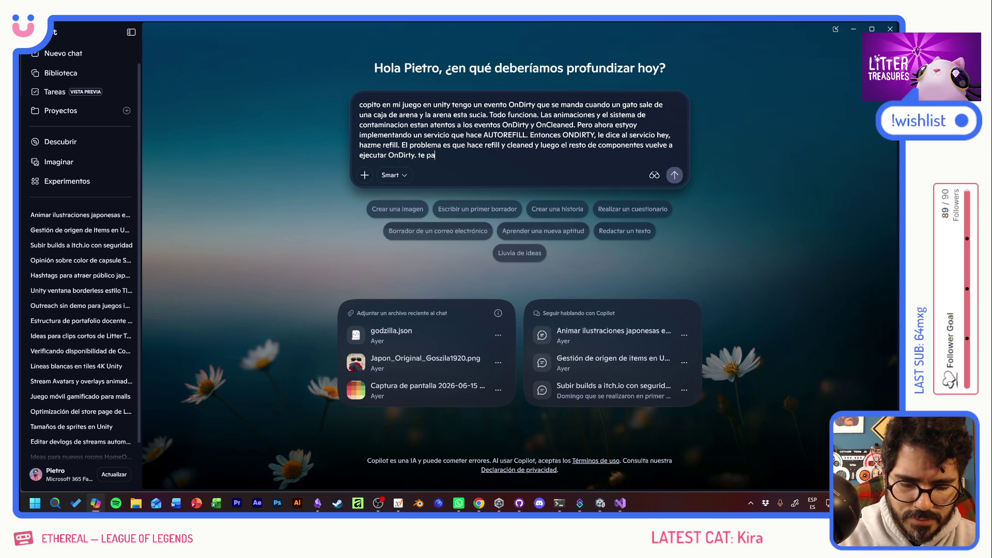
type("so mis scripts")
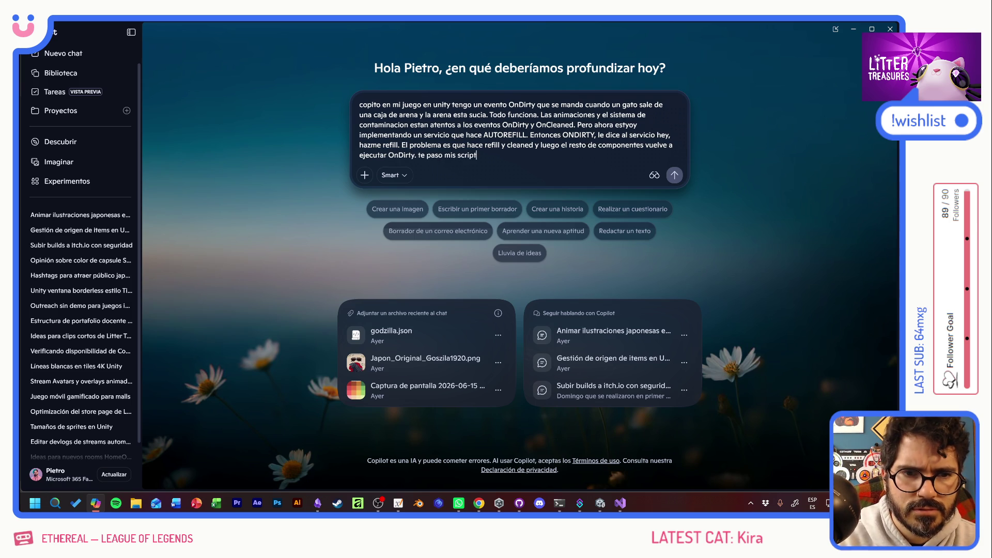
key("shift+Return")
key("shift+Return")
key("alt+Tab")
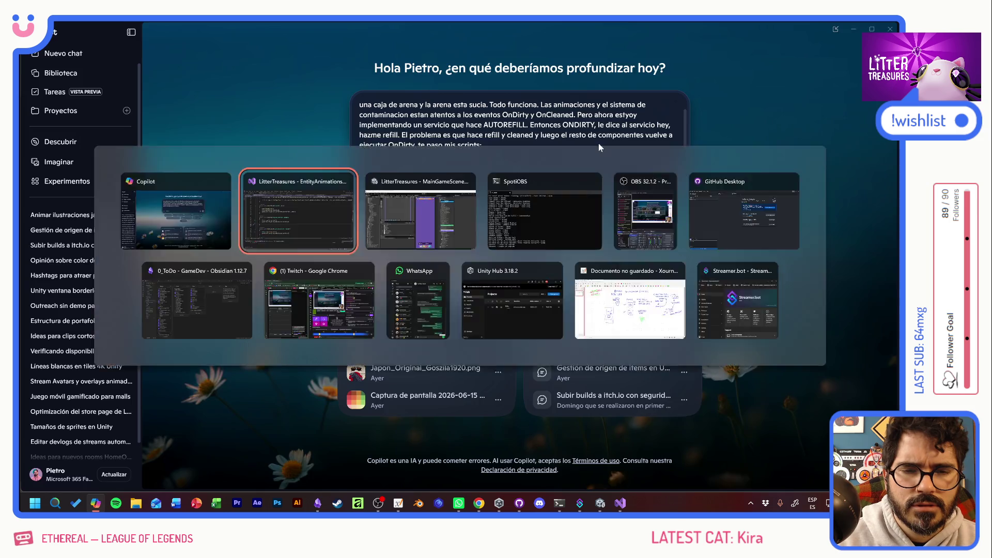
Step: Paste the whole animations script into the Copilot prompt
left_click(279, 178)
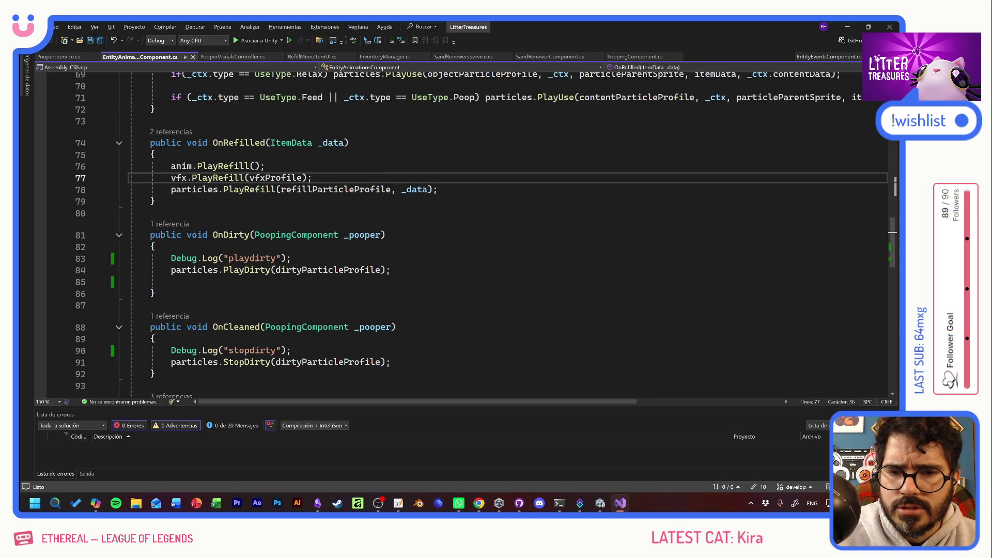
key("ctrl+a")
key("alt+Tab")
key("ctrl+v")
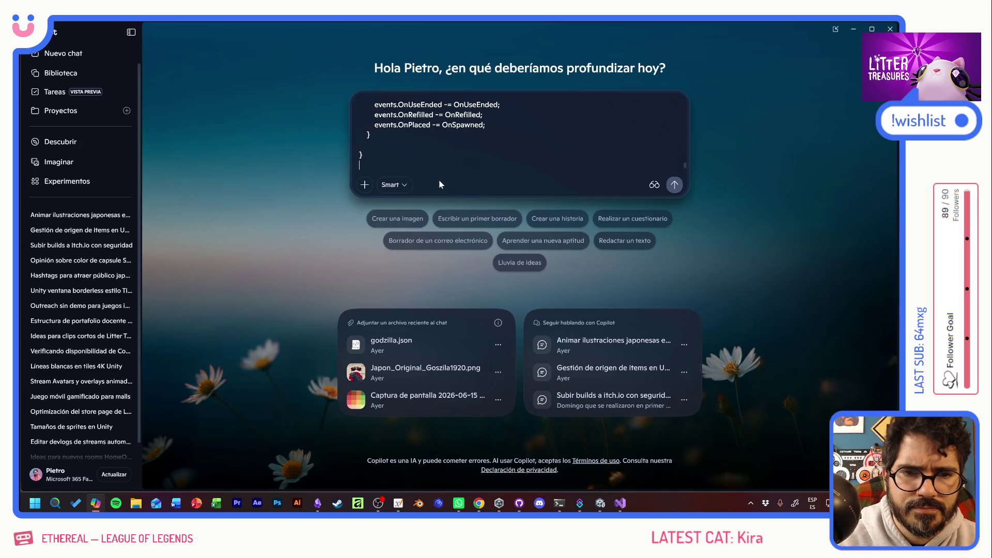
key("alt+Tab")
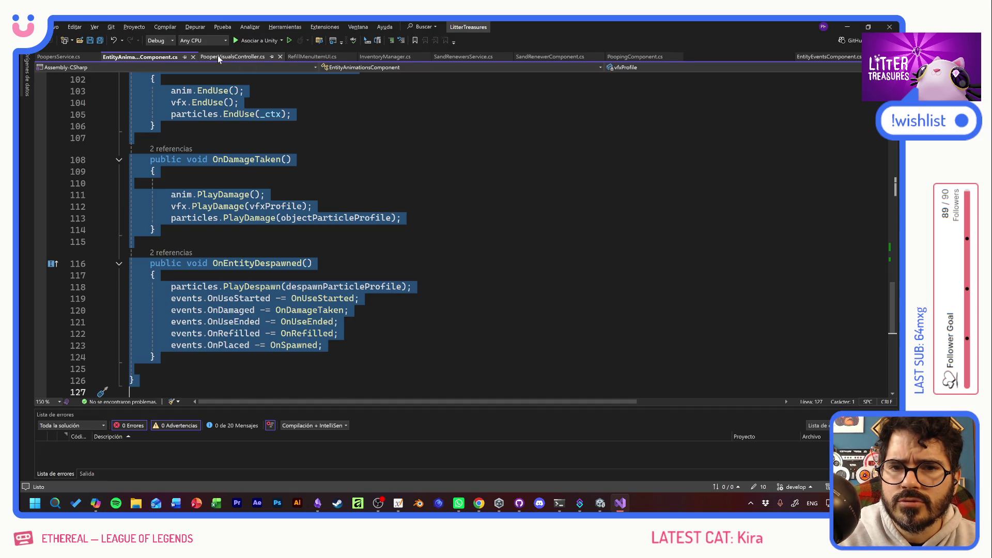
Step: Look through the PooperVisualsController, RefillMenuItemUI and InventoryManager scripts
left_click(218, 58)
scroll(465, 233, "down", 3)
scroll(464, 232, "down", 2)
scroll(465, 232, "up", 2)
scroll(465, 232, "down", 5)
scroll(465, 233, "up", 10)
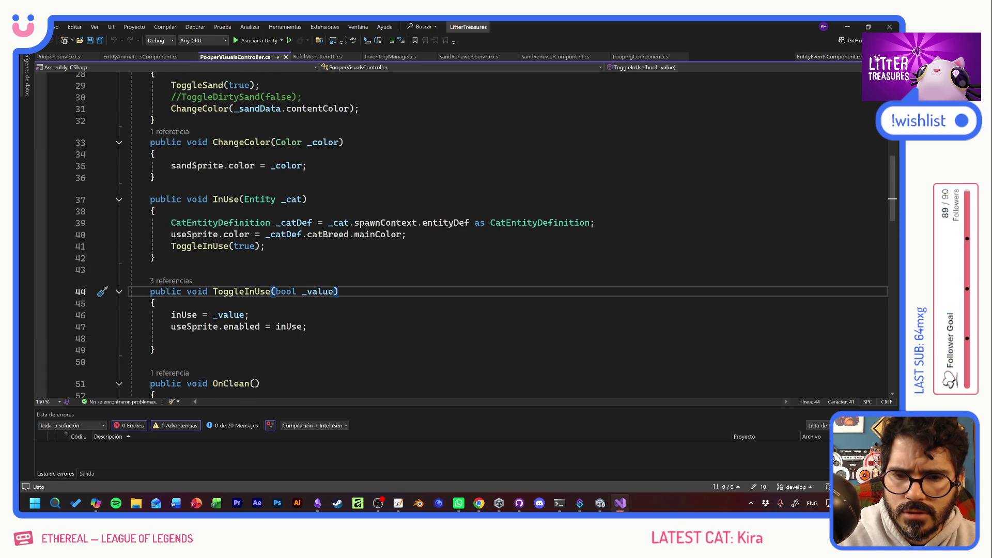
scroll(465, 232, "up", 4)
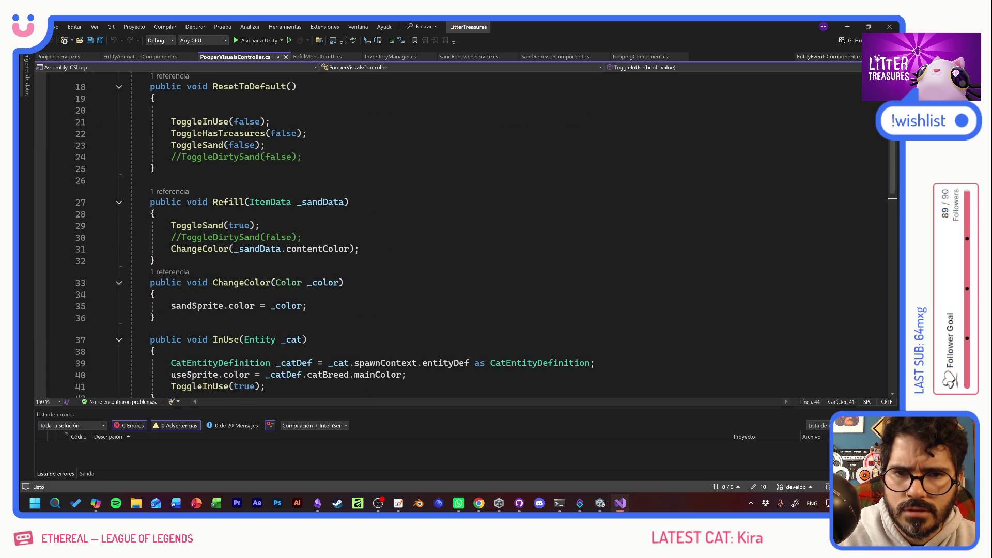
left_click(307, 58)
left_click(396, 56)
left_click(467, 57)
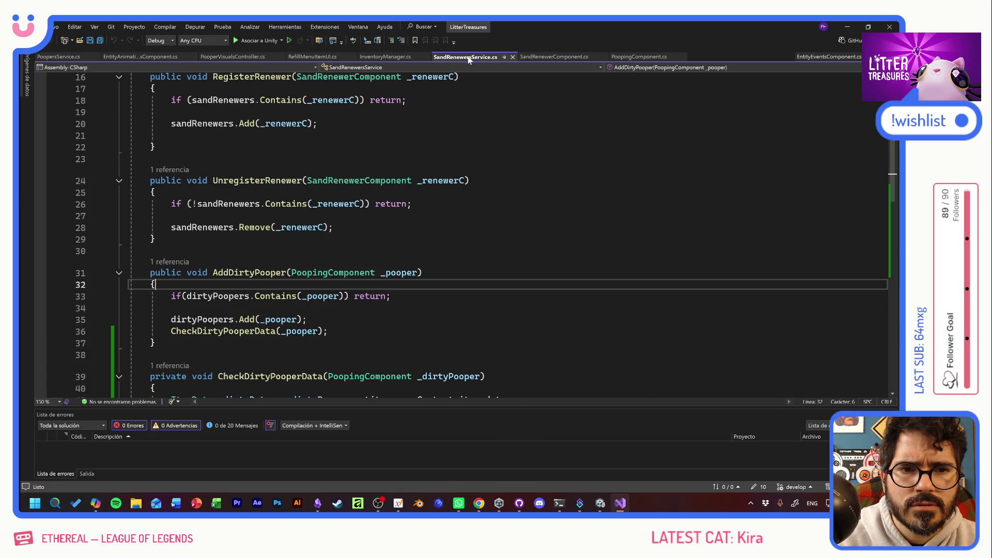
Step: Paste the full SandRenewersService code into the Copilot prompt
left_click(206, 158)
key("ctrl+a")
key("ctrl+c")
left_click(96, 503)
key("ctrl+v")
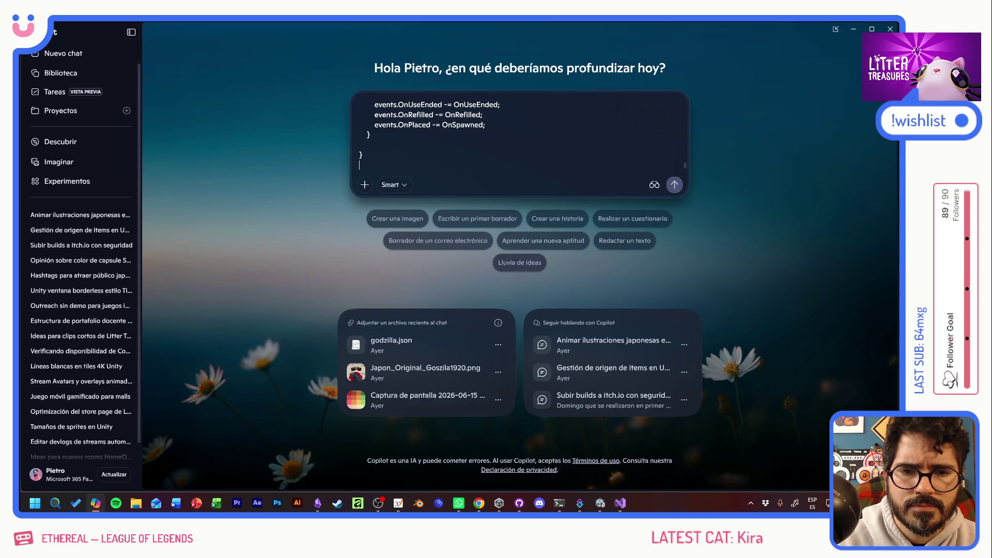
key("alt+Tab")
Step: Append the SandRenewerComponent and PoopingComponent code to the prompt
left_click(554, 56)
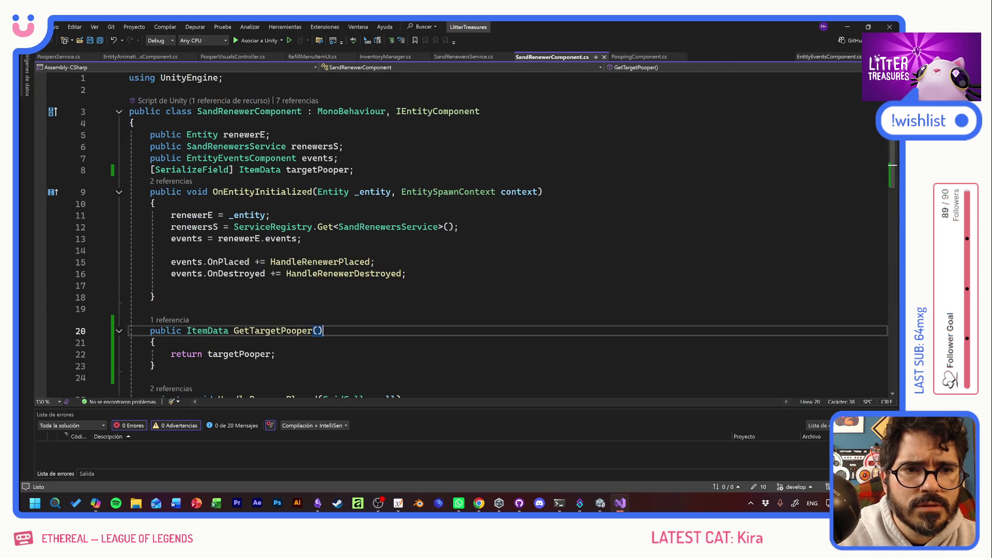
key("ctrl+a")
key("ctrl+c")
key("alt+Tab")
key("ctrl+v")
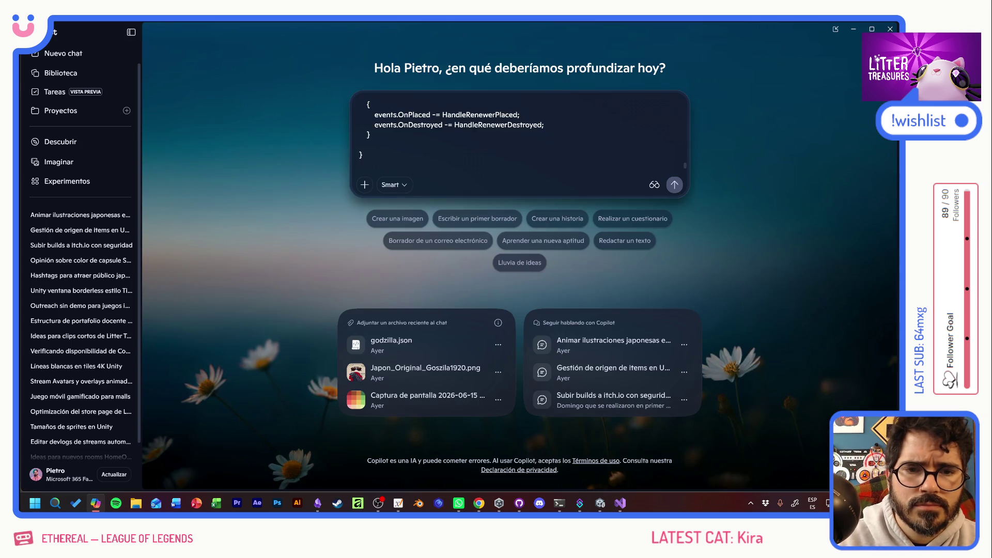
key("alt+Tab")
left_click(633, 57)
key("ctrl+a")
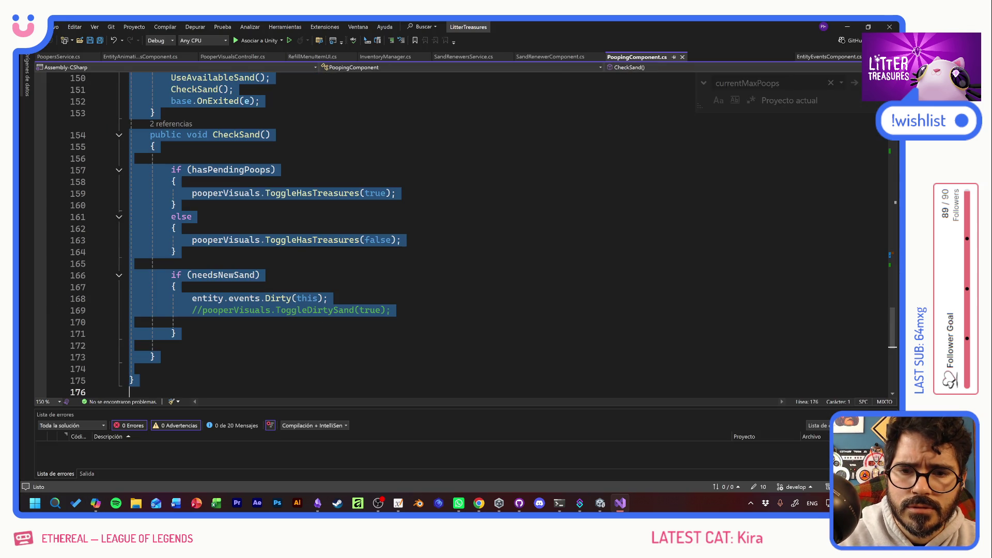
key("ctrl+c")
key("alt+Tab")
key("ctrl+v")
key("alt+Tab")
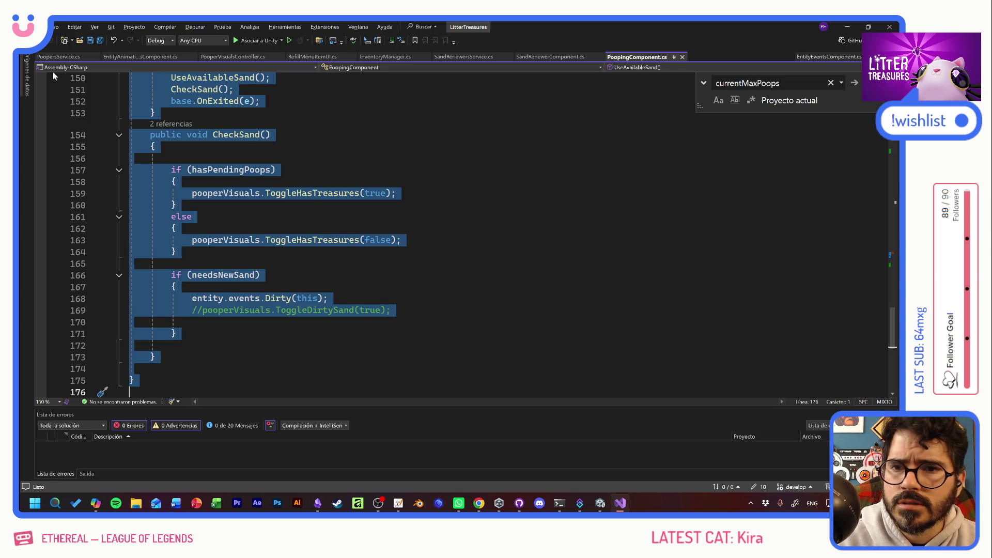
Step: Append the PoopersService code to the prompt
left_click(58, 57)
key("ctrl+a")
key("ctrl+c")
key("alt+Tab")
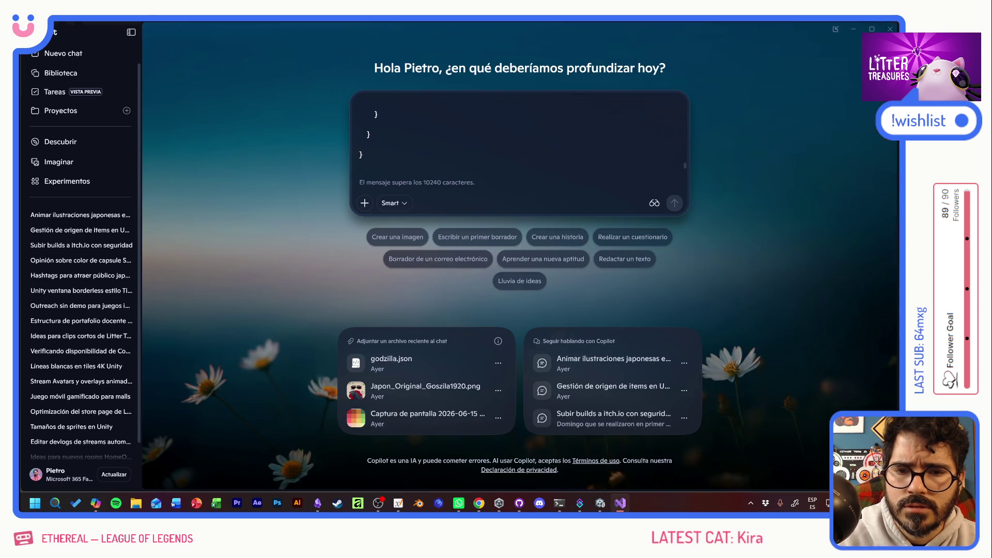
key("ctrl+v")
key("alt+Tab")
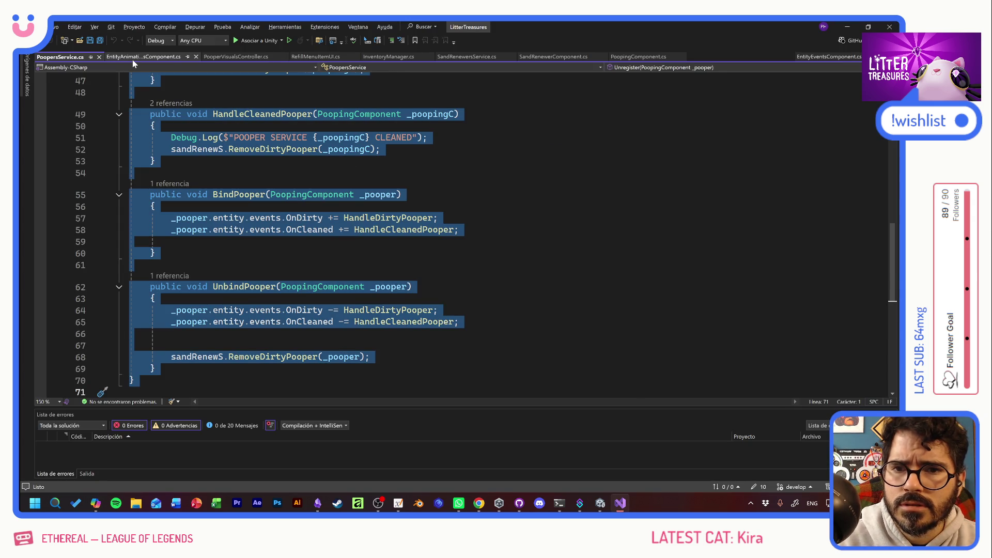
Step: Append the EntityEventsComponent code, then scroll back to the top of the prompt
left_click(132, 57)
left_click(827, 56)
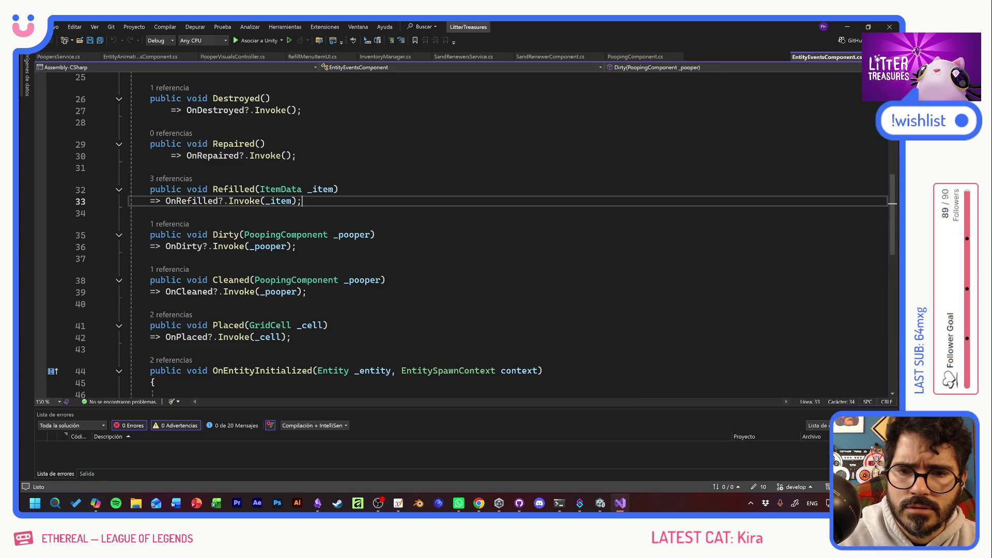
key("ctrl+a")
key("ctrl+c")
key("alt+Tab")
key("ctrl+v")
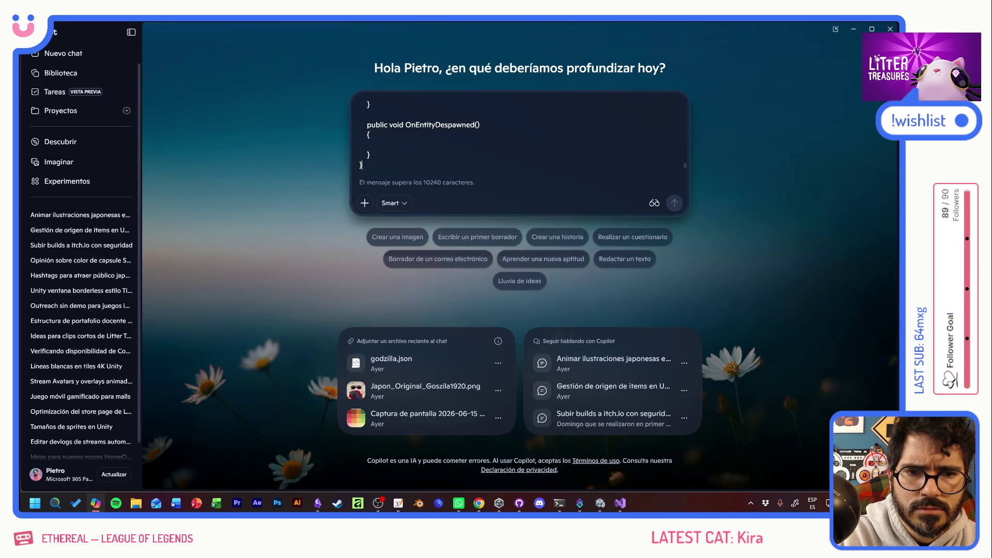
scroll(519, 137, "up", 3)
scroll(519, 136, "up", 10)
scroll(519, 137, "up", 10)
scroll(519, 137, "up", 10)
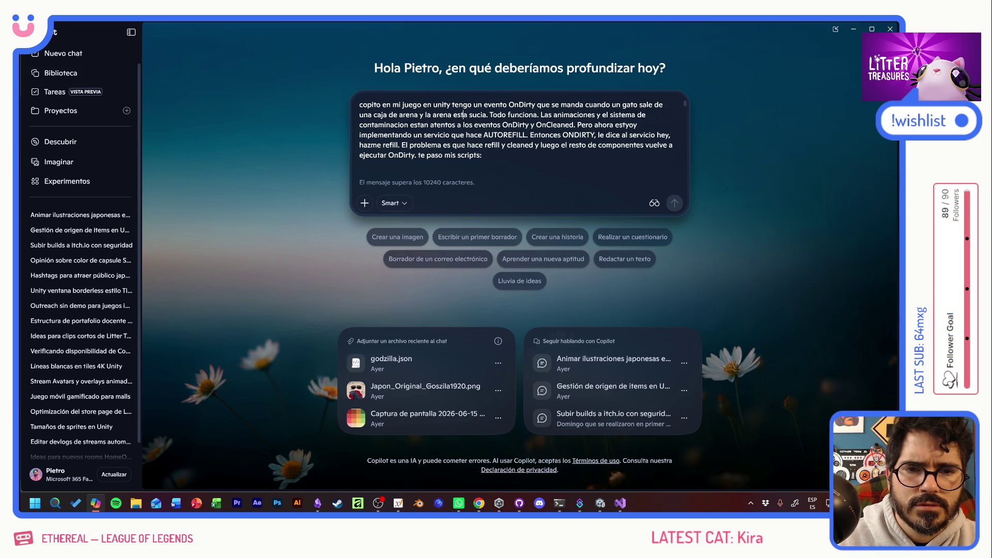
Step: Copy the entire Copilot prompt and maximize the ChatGPT window in Chrome
key("ctrl+a")
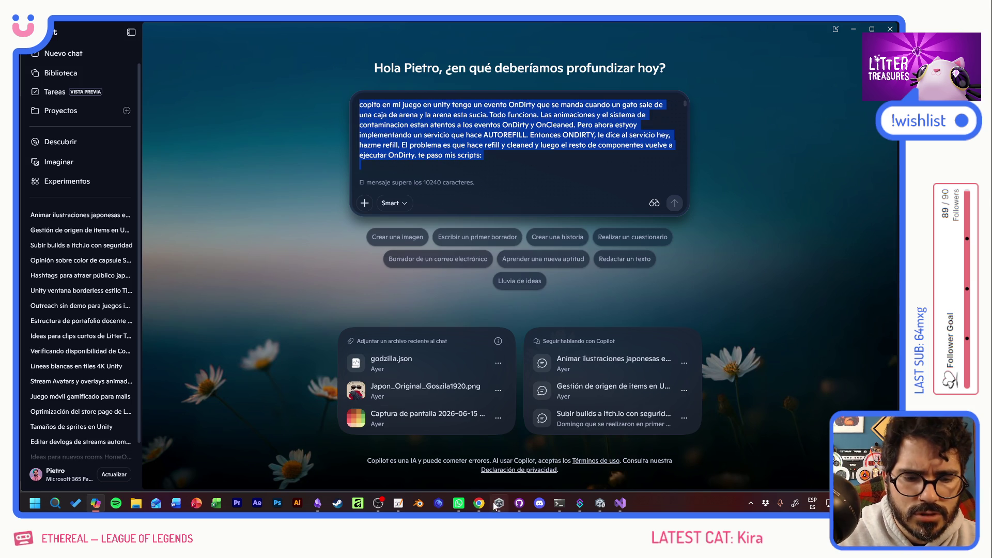
key("alt+Tab")
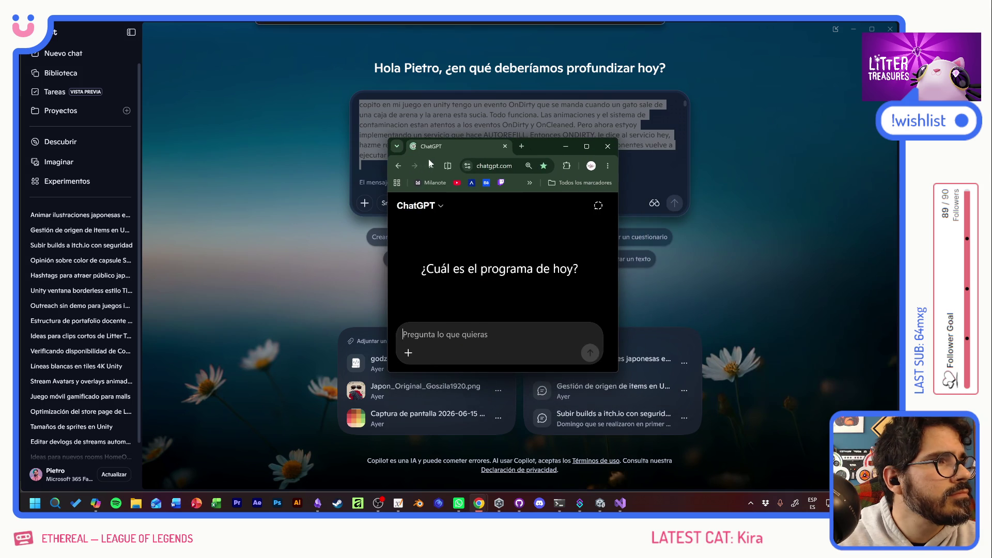
double_click(539, 144)
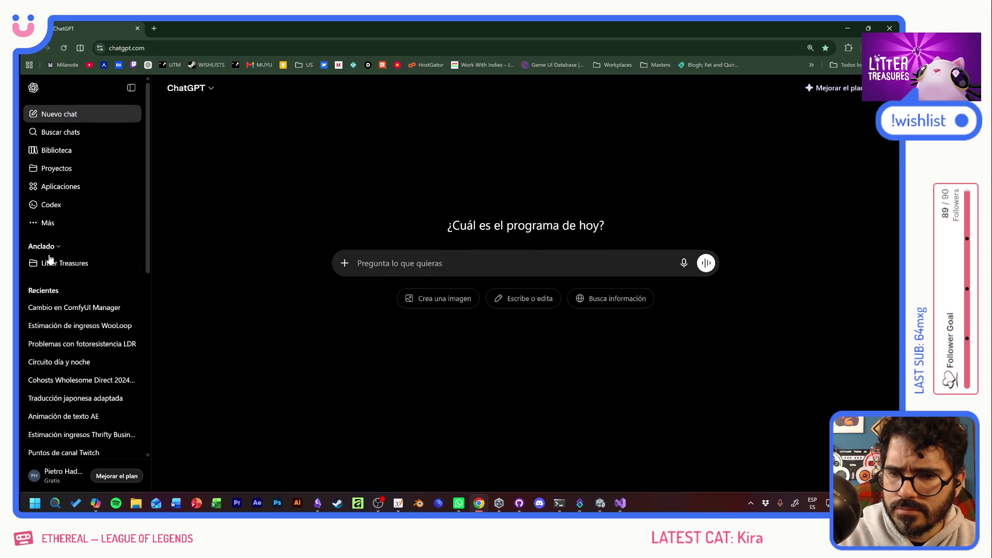
Step: Paste the prompt into a new chat in the Litter Treasures project, send it, and read the reply
left_click(34, 263)
left_click(117, 266)
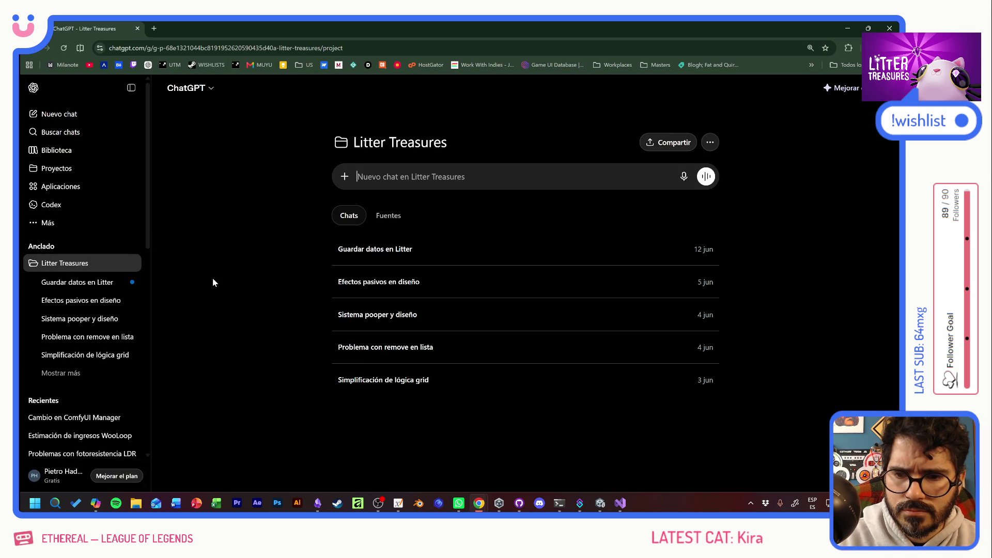
key("ctrl+v")
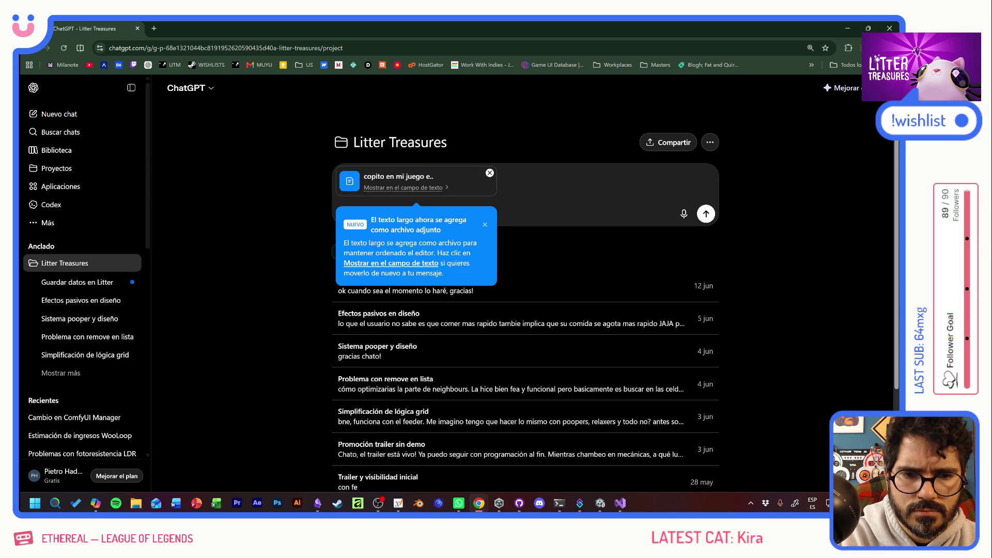
left_click(705, 214)
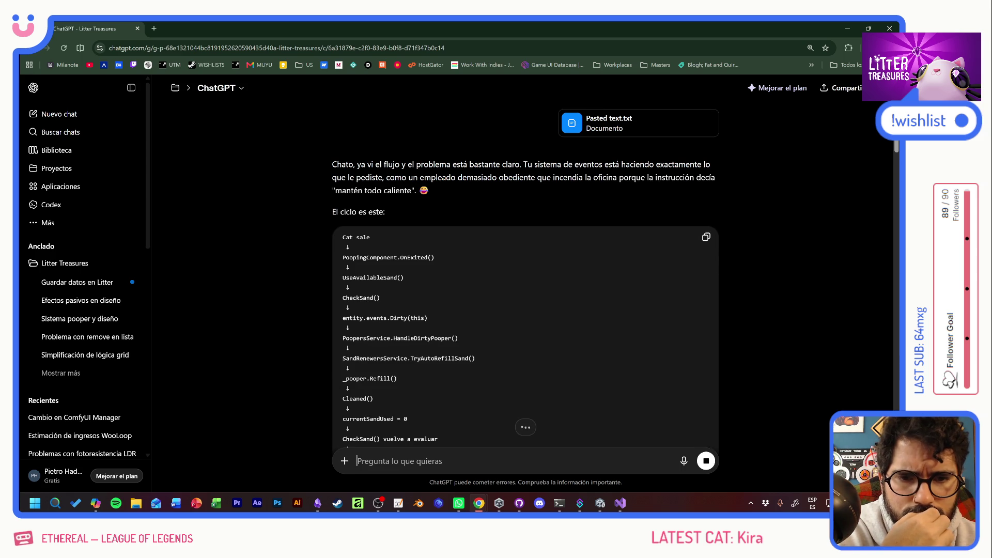
scroll(525, 279, "down", 1)
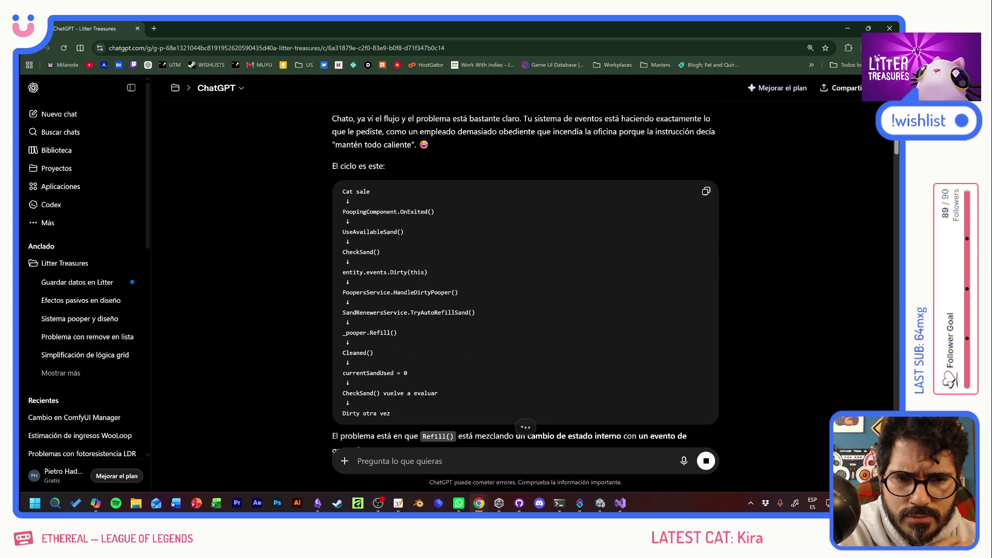
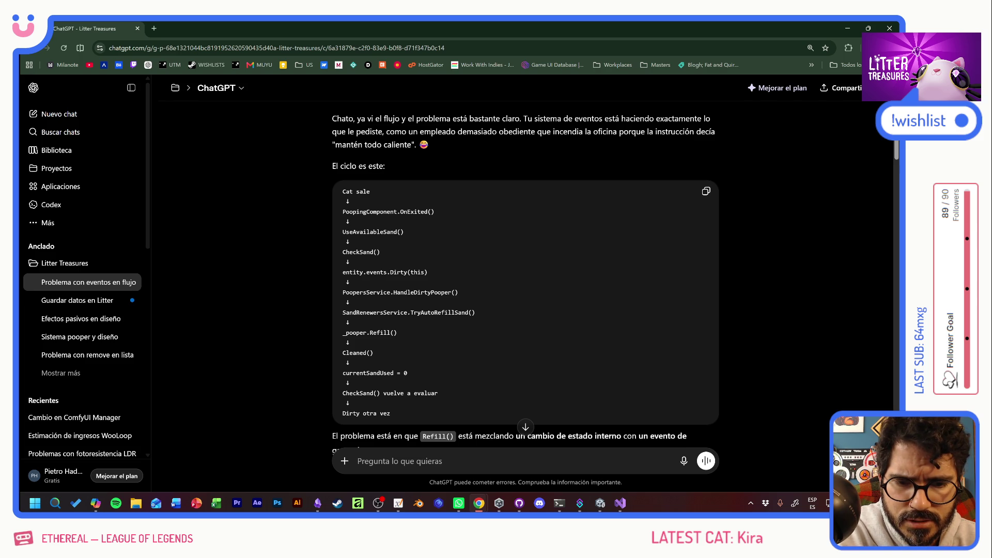
Step: Read ChatGPT's isDirty guard proposal and event-flow diagram, then return to Visual Studio
left_click_drag(343, 392, 352, 383)
left_click(351, 383)
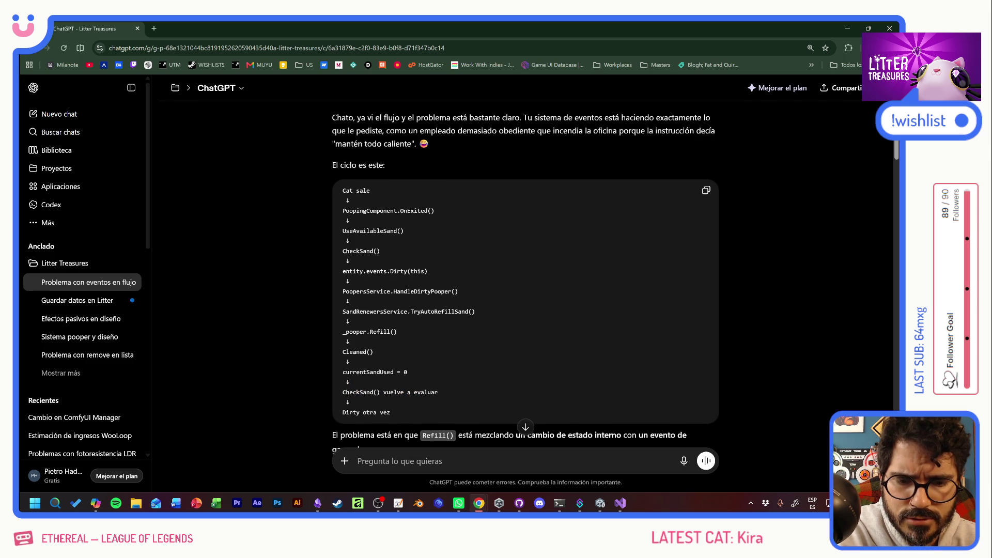
scroll(473, 365, "down", 3)
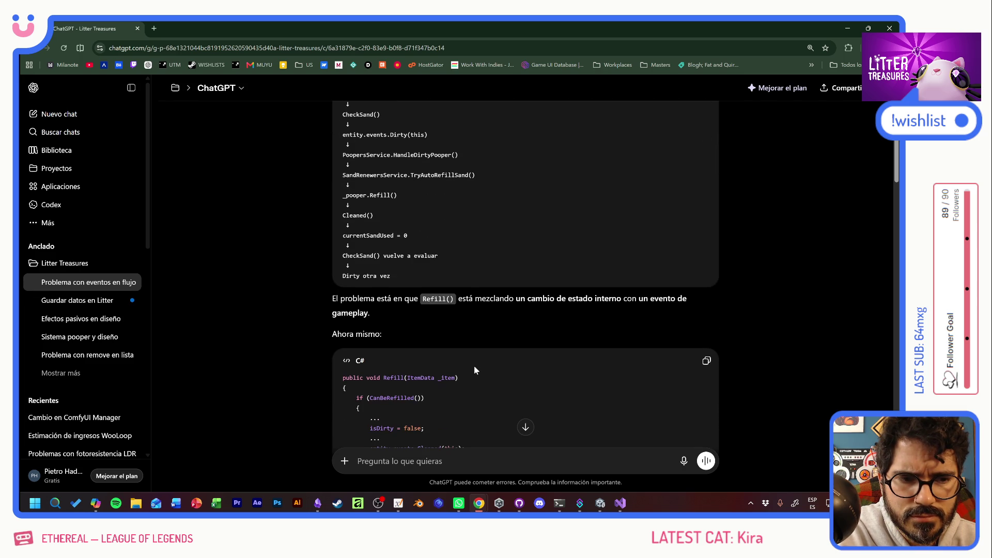
scroll(473, 365, "down", 2)
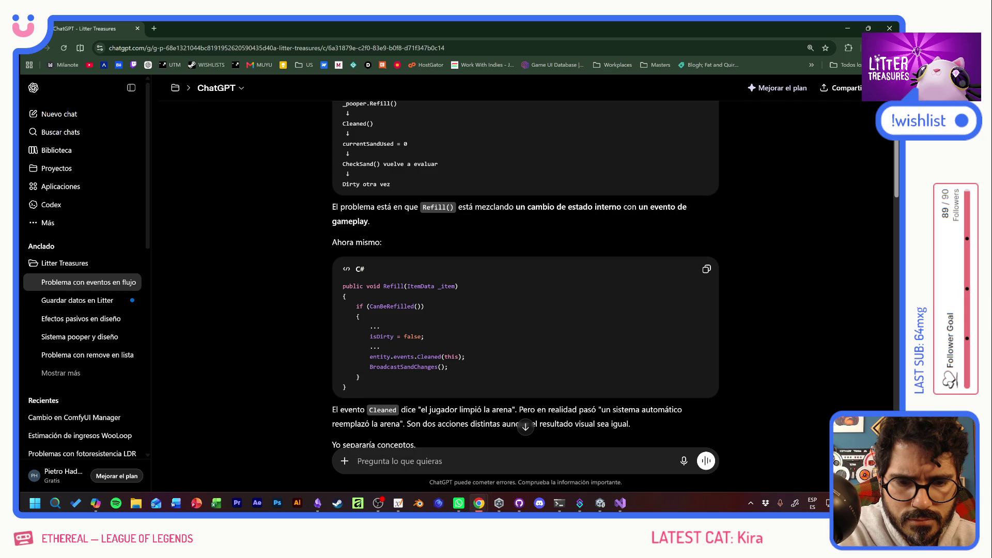
scroll(474, 365, "down", 2)
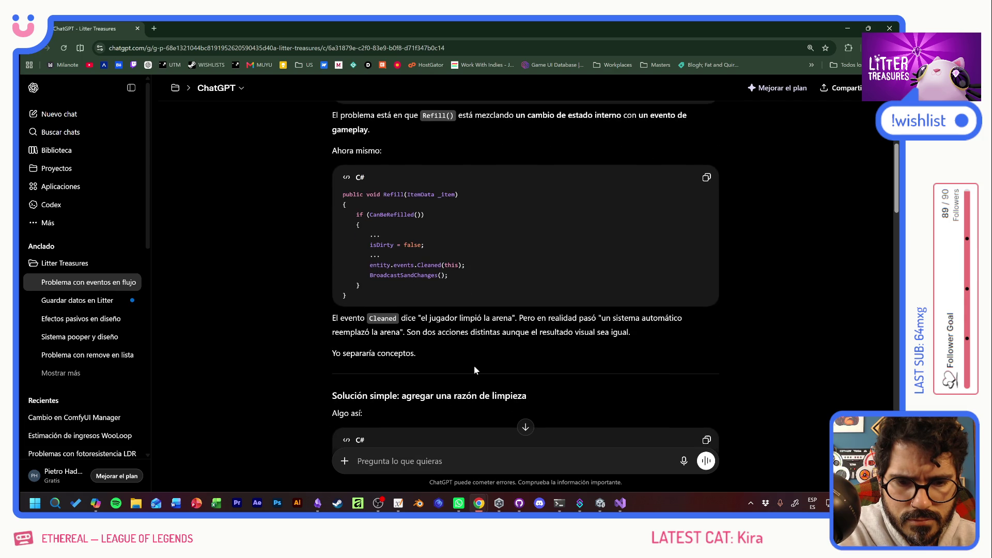
scroll(473, 365, "down", 1)
scroll(474, 368, "down", 1)
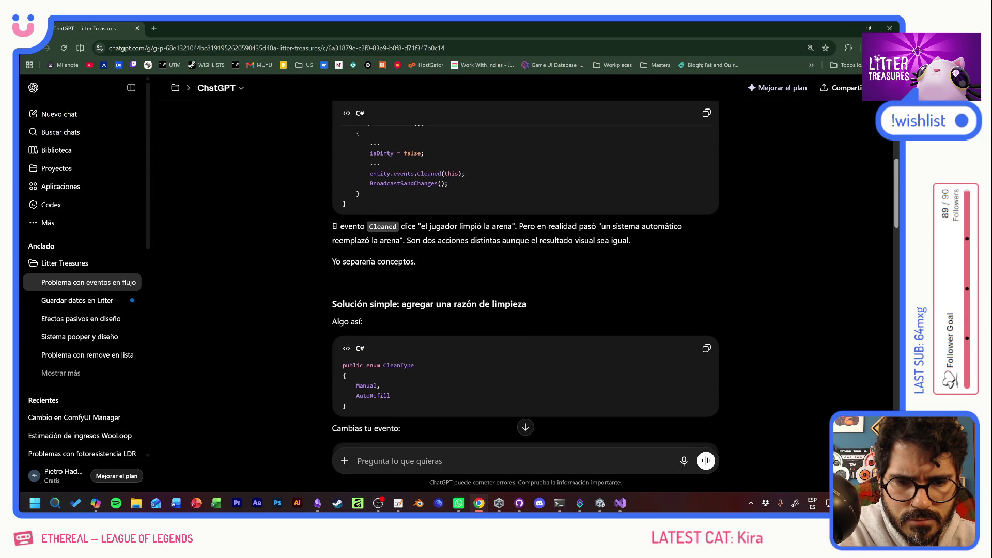
scroll(525, 284, "down", 1)
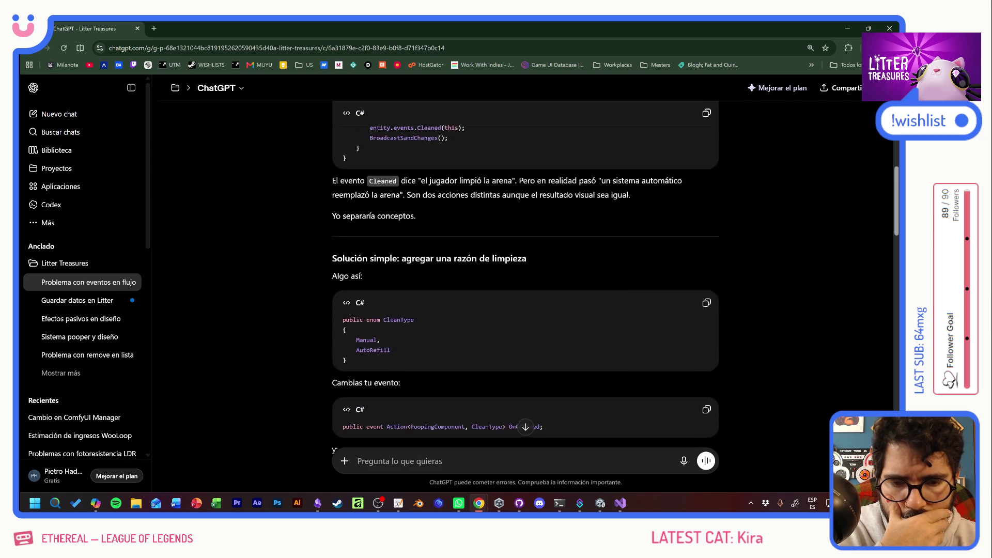
scroll(506, 370, "down", 2)
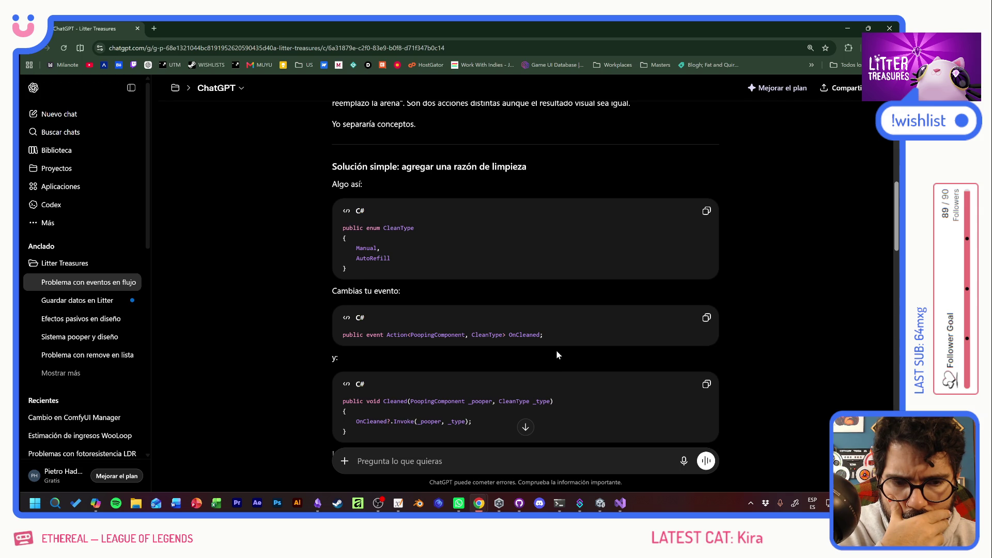
scroll(556, 354, "down", 2)
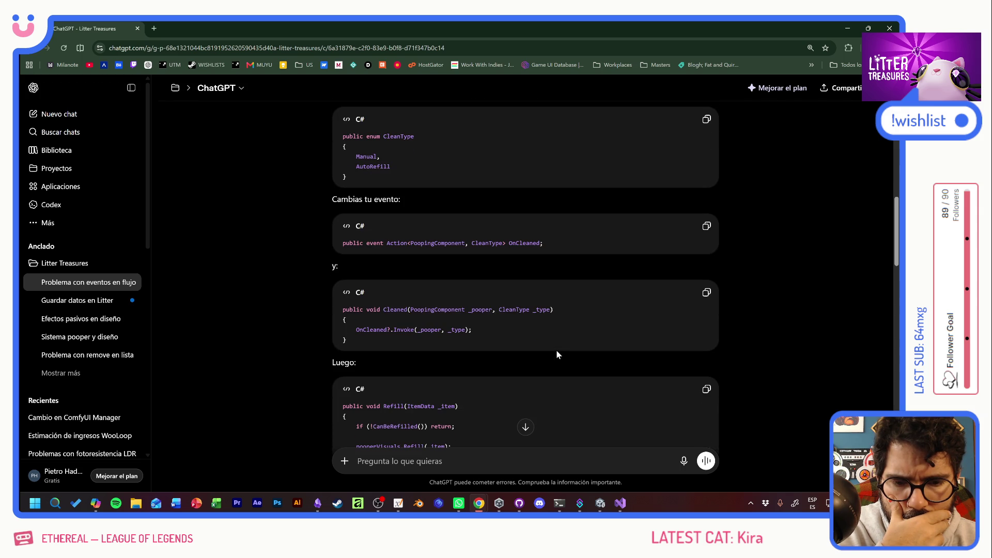
scroll(525, 279, "up", 8)
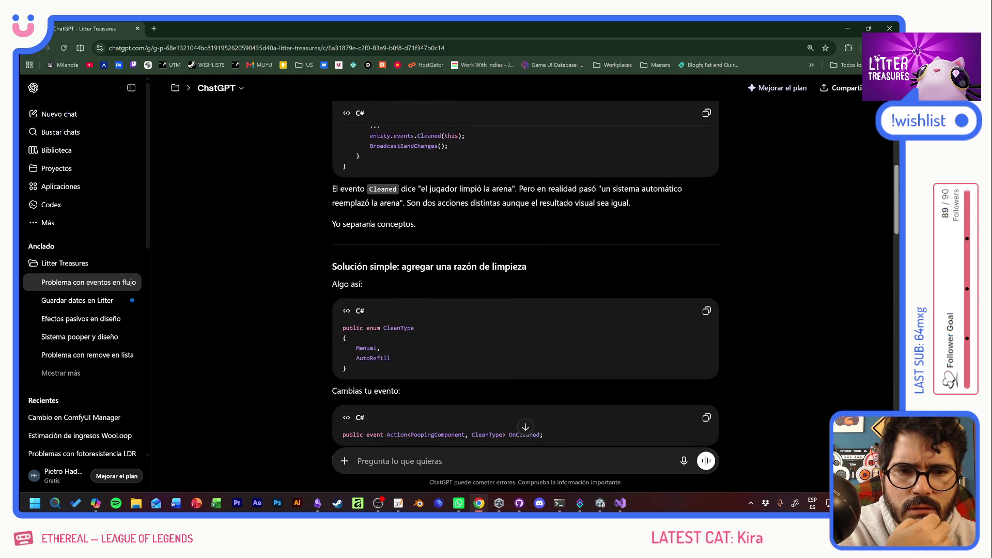
scroll(525, 279, "down", 10)
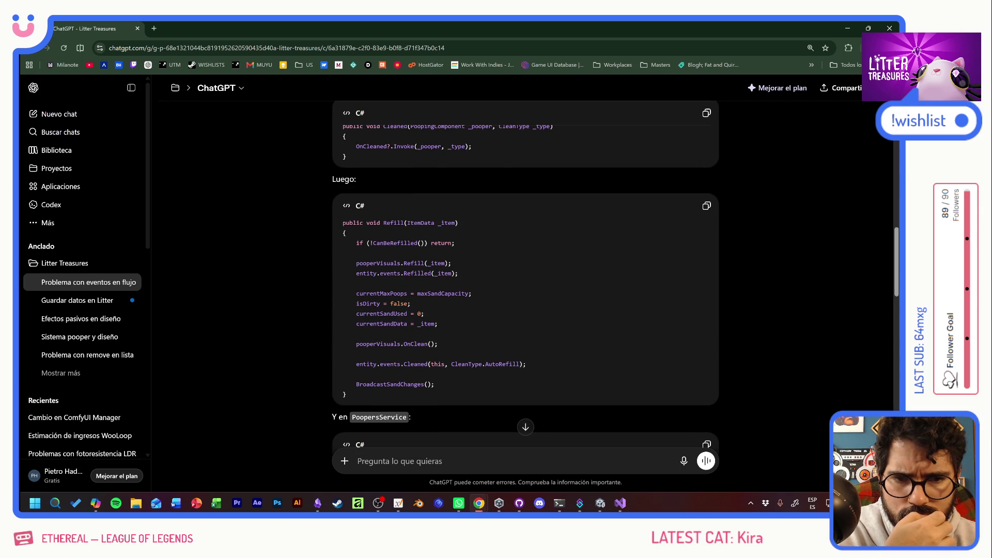
scroll(525, 279, "down", 3)
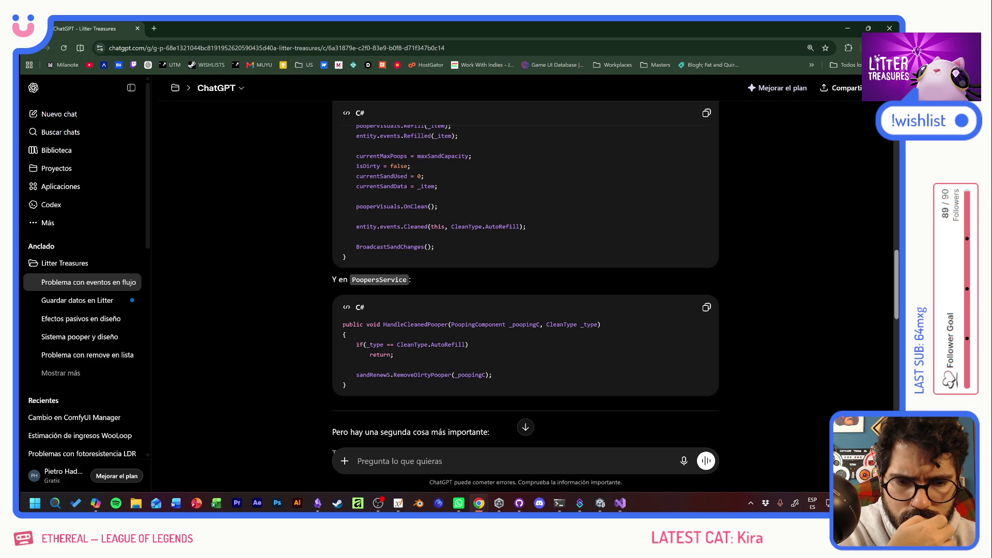
scroll(566, 357, "down", 3)
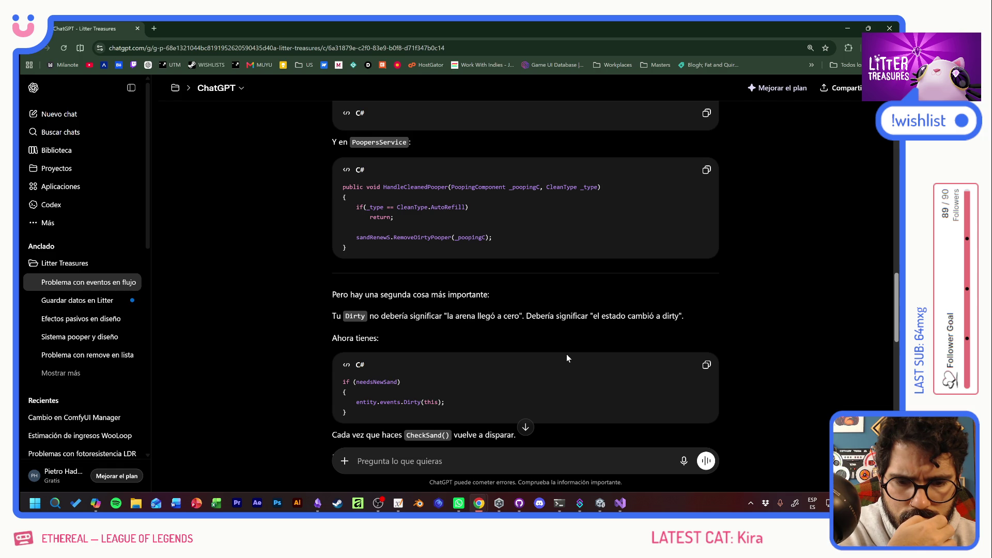
scroll(566, 354, "down", 2)
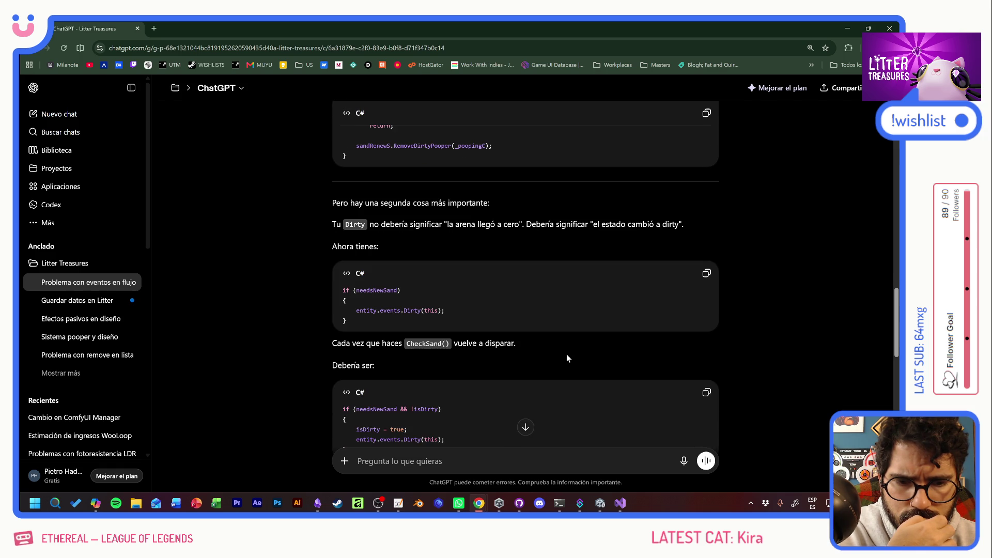
scroll(566, 354, "down", 2)
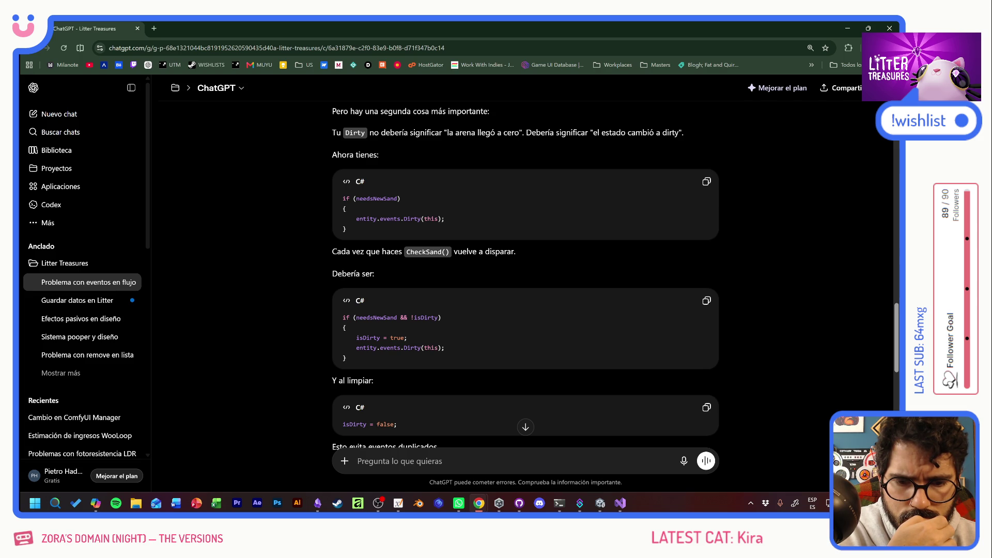
scroll(525, 279, "down", 2)
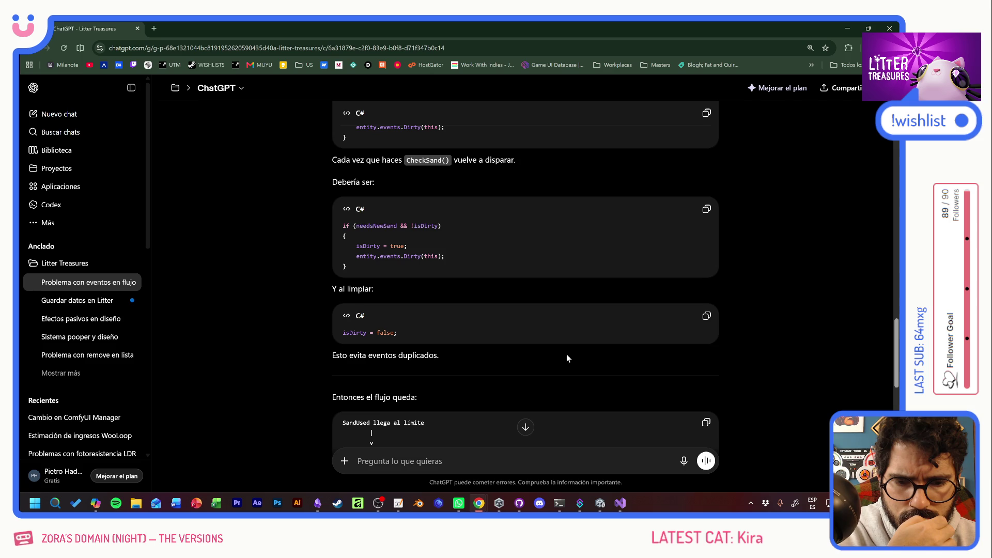
scroll(566, 357, "down", 4)
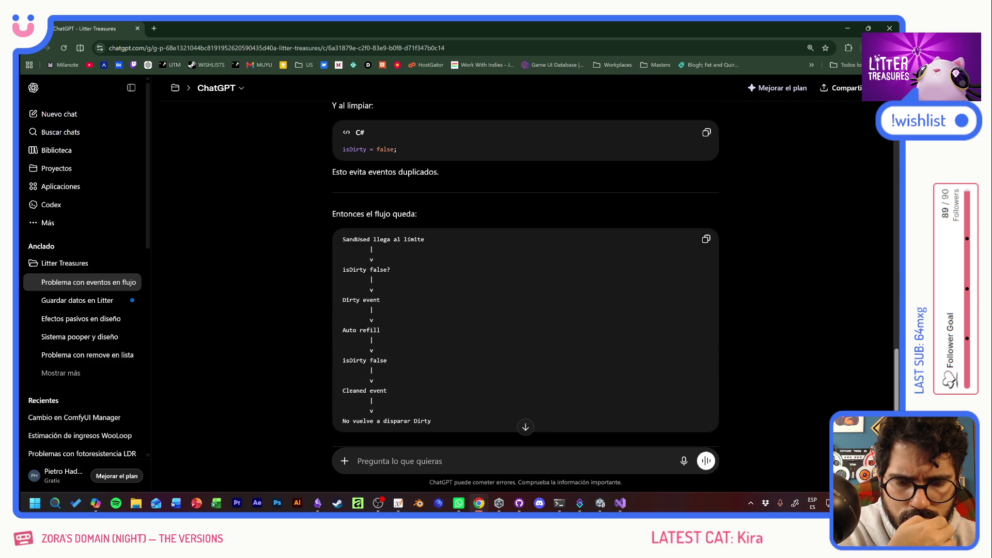
scroll(566, 357, "up", 4)
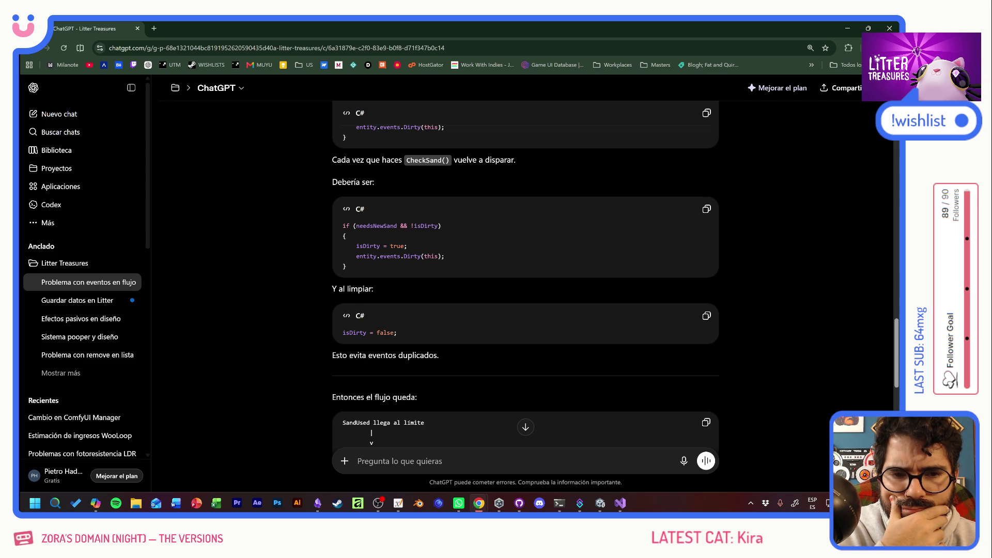
scroll(525, 285, "down", 3)
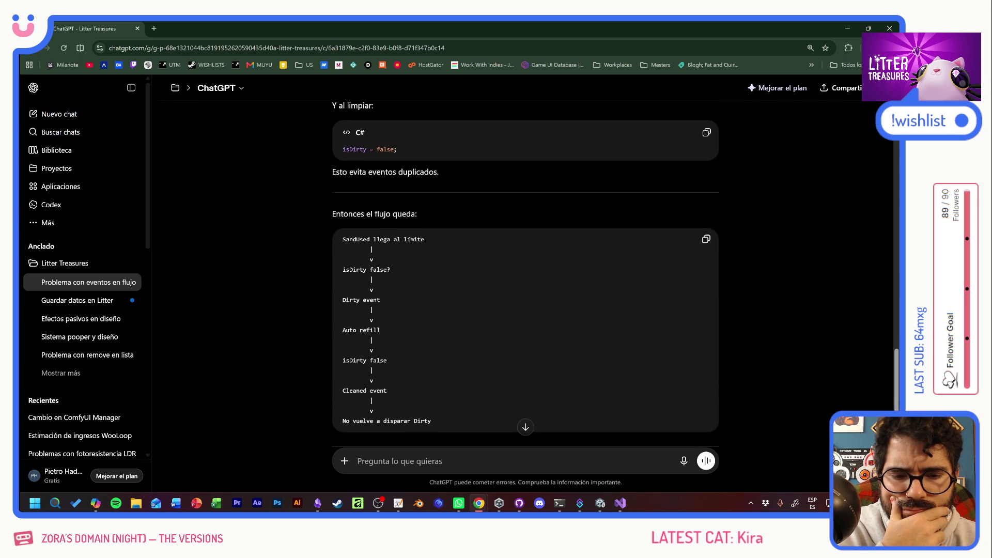
scroll(525, 341, "up", 3)
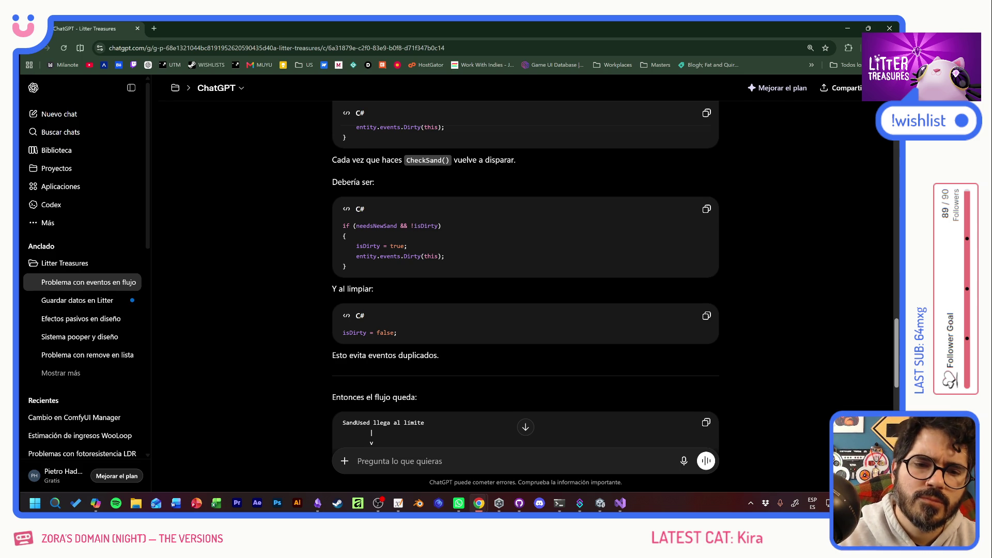
key("alt+Tab")
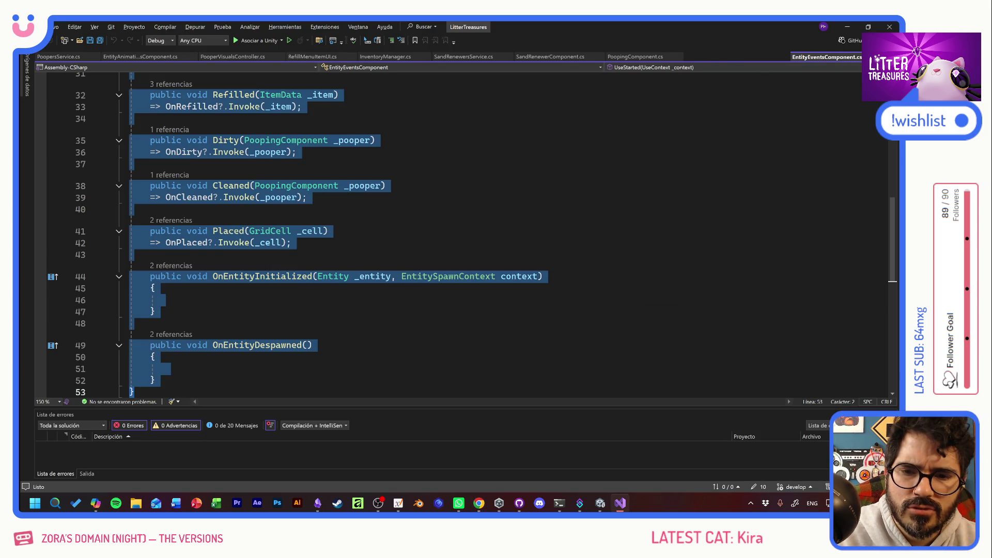
Step: Search 'checksan' to find CheckSand() in PoopingComponent.cs, then jump to its call inside OnExited
left_click(155, 311)
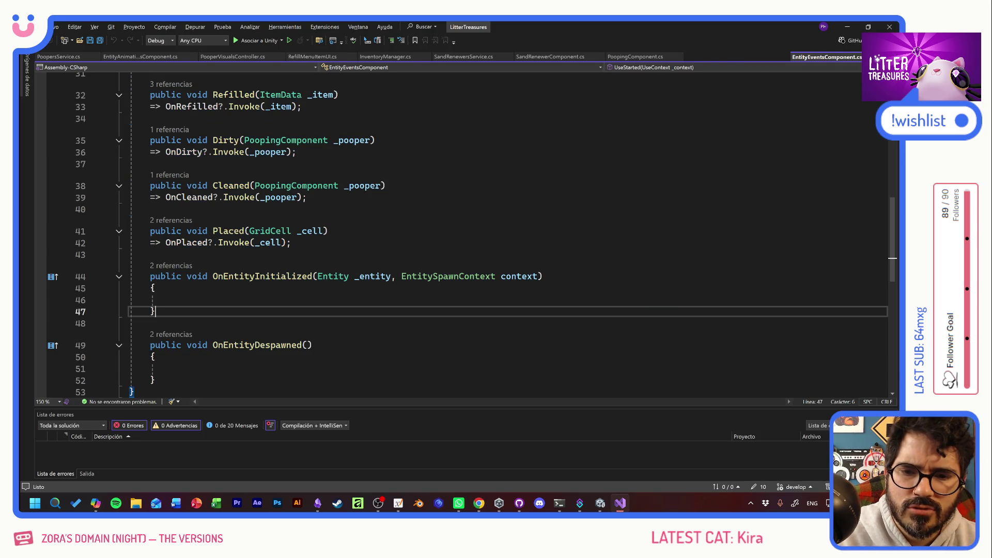
key("ctrl+f")
type("checksan")
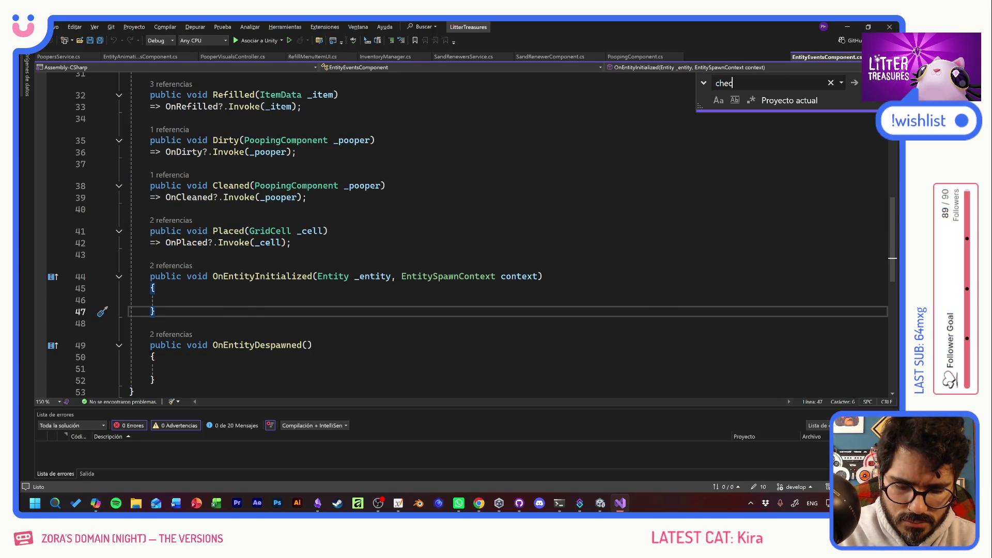
key("Return")
key("Return")
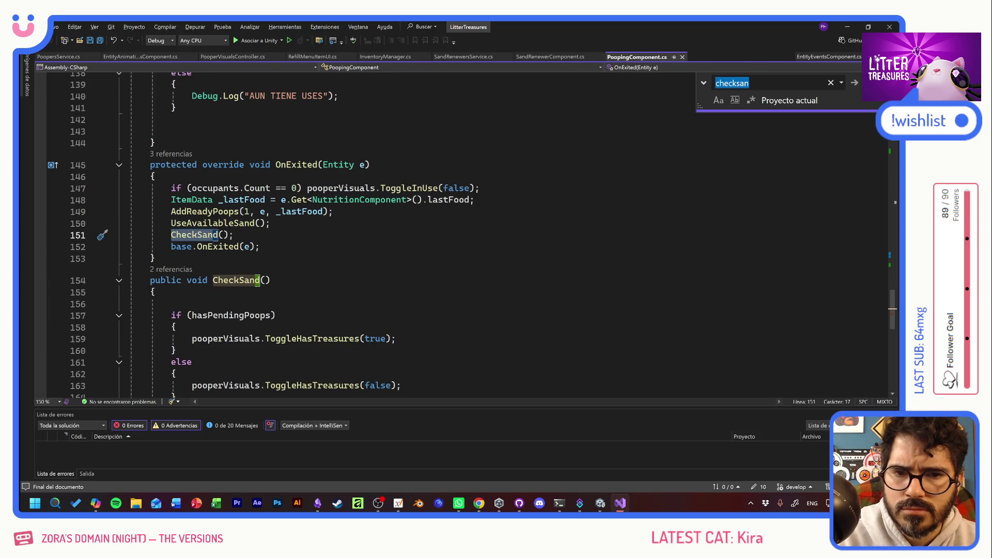
left_click(171, 304)
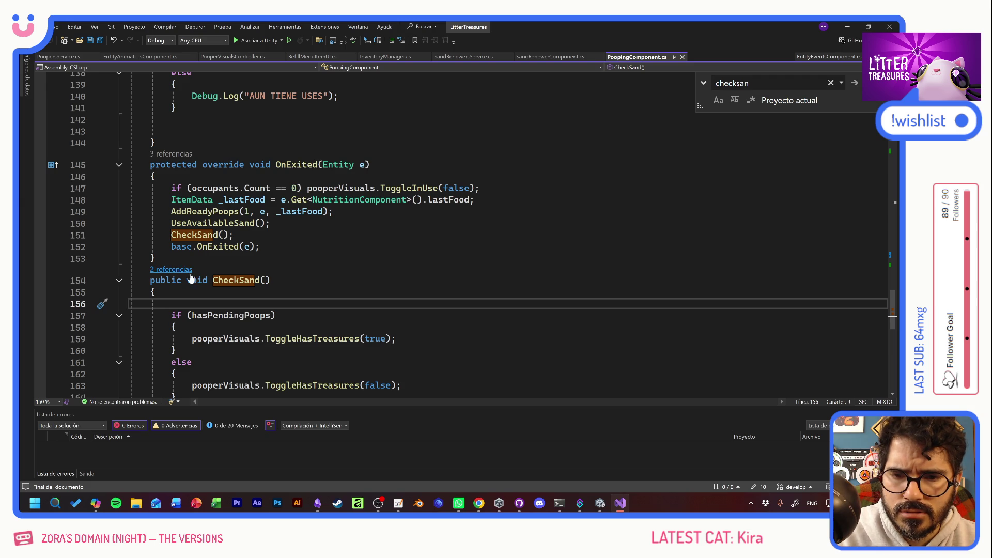
left_click(172, 270)
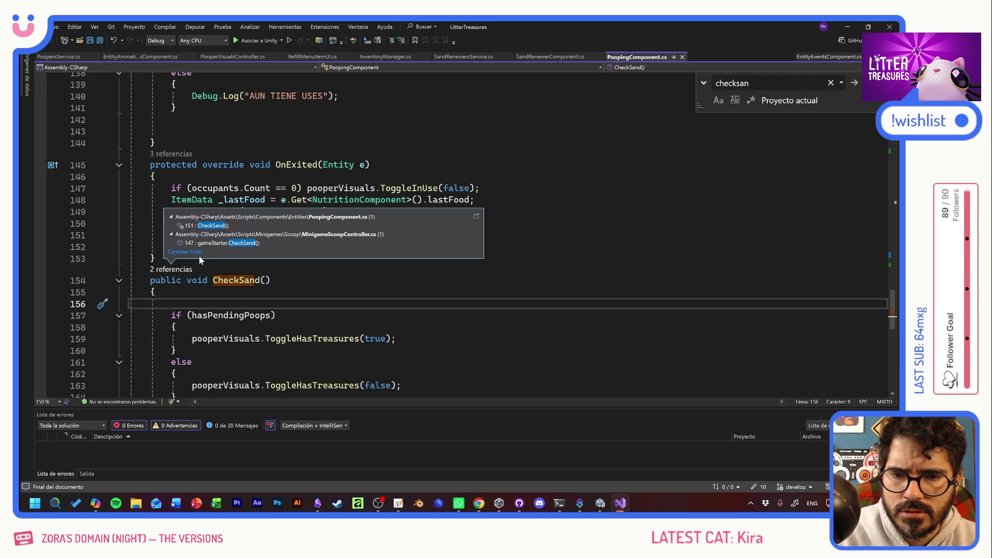
double_click(260, 227)
key("Down")
key("Down")
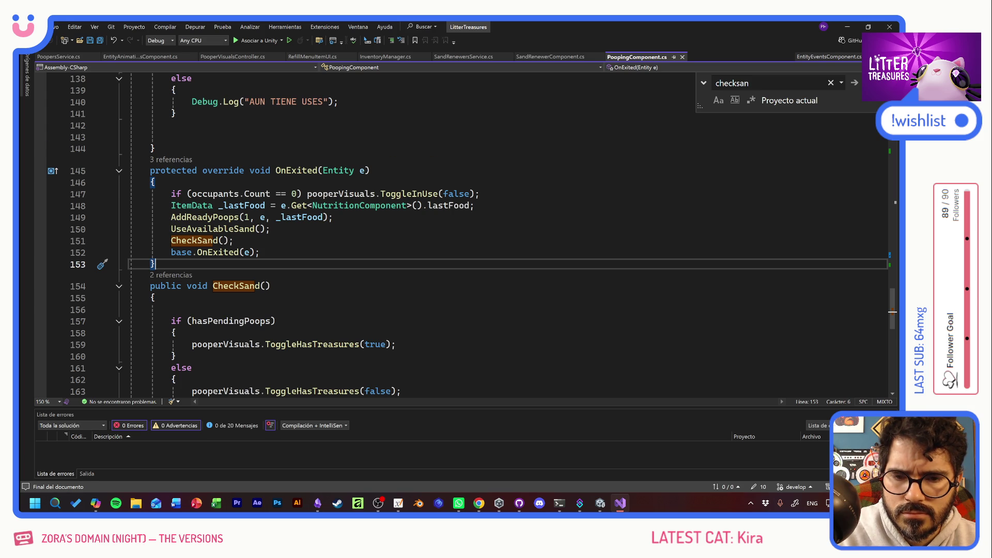
scroll(465, 233, "down", 3)
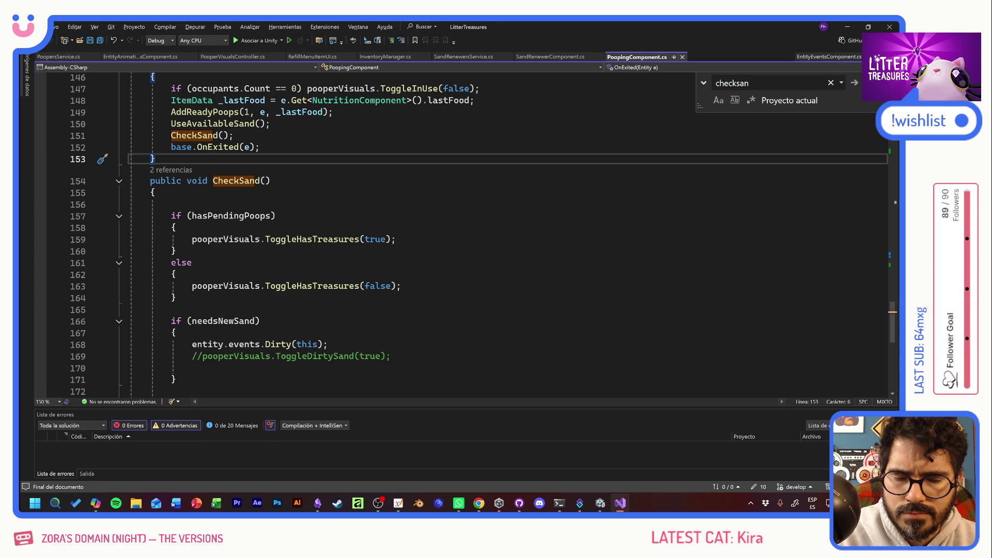
key("alt+Tab")
key("alt+Tab")
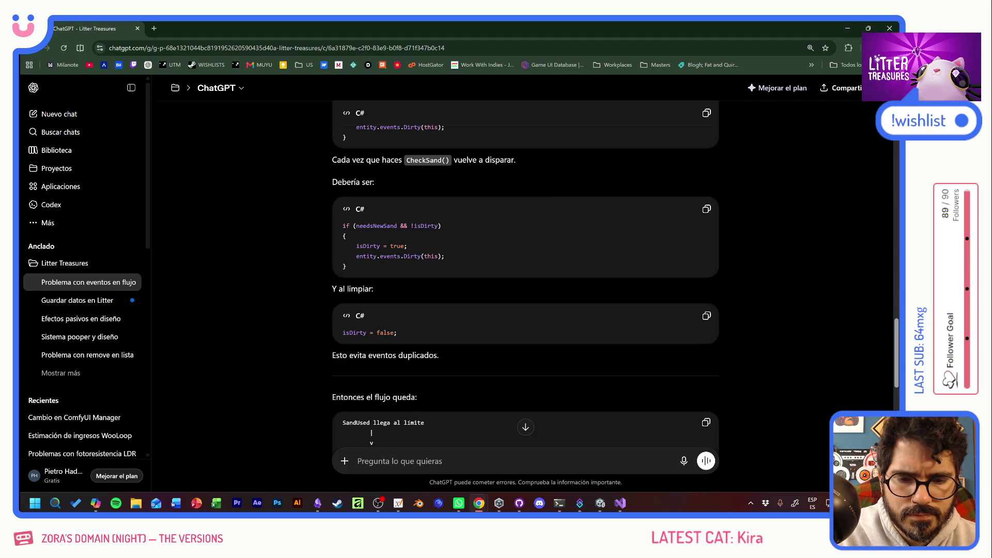
Step: Send ChatGPT 'pero el checksand solo se ejecuta UNA VEZ, por qué saldría dirty al final otra vez'
type("pero el che")
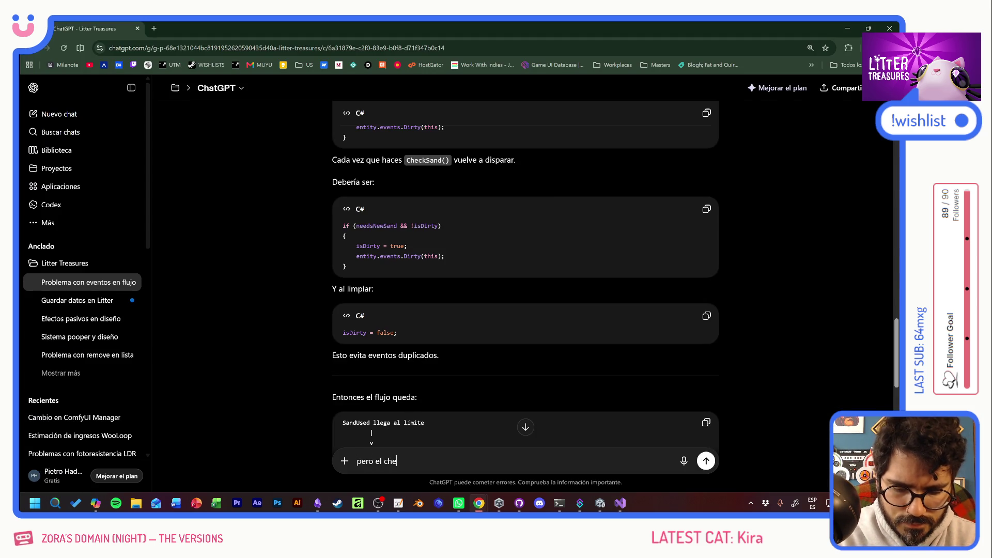
type("cksand solo se e")
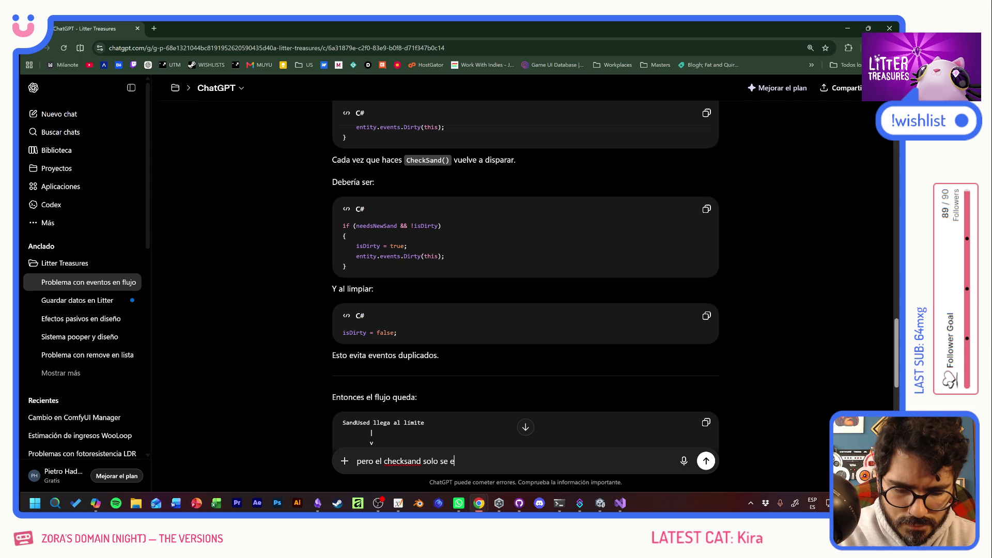
type("jecuta UNA VE")
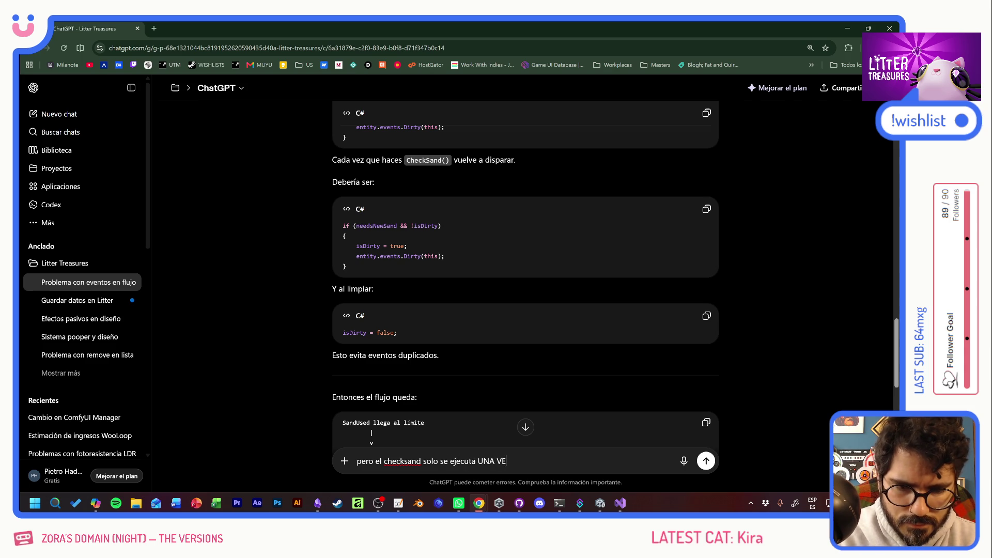
type("Z, por qué saldría dirty ")
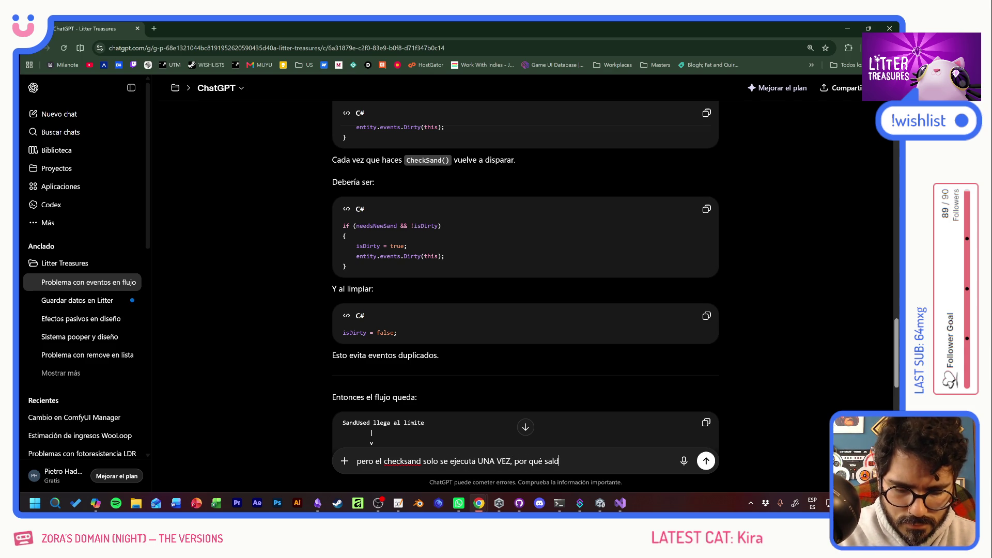
type("al final otra vez")
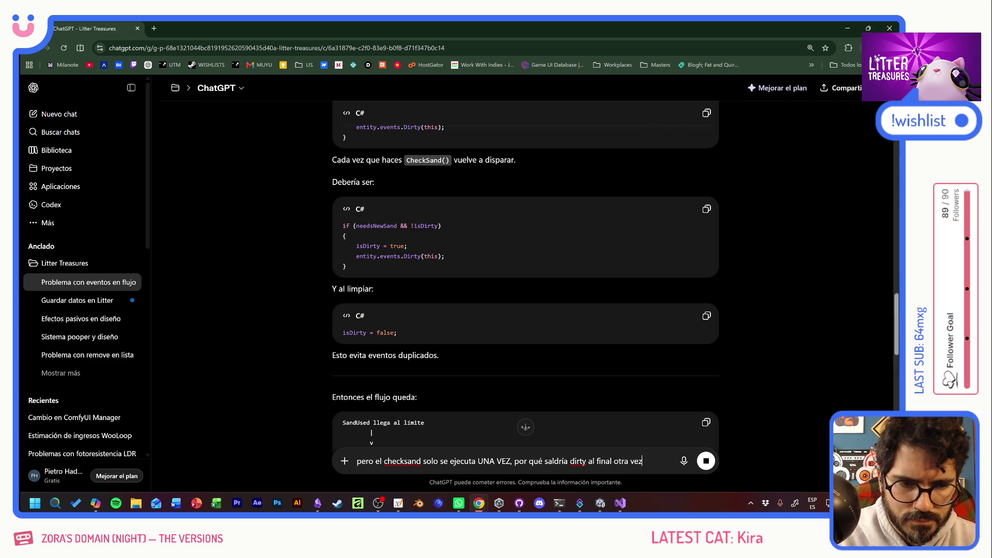
key("Return")
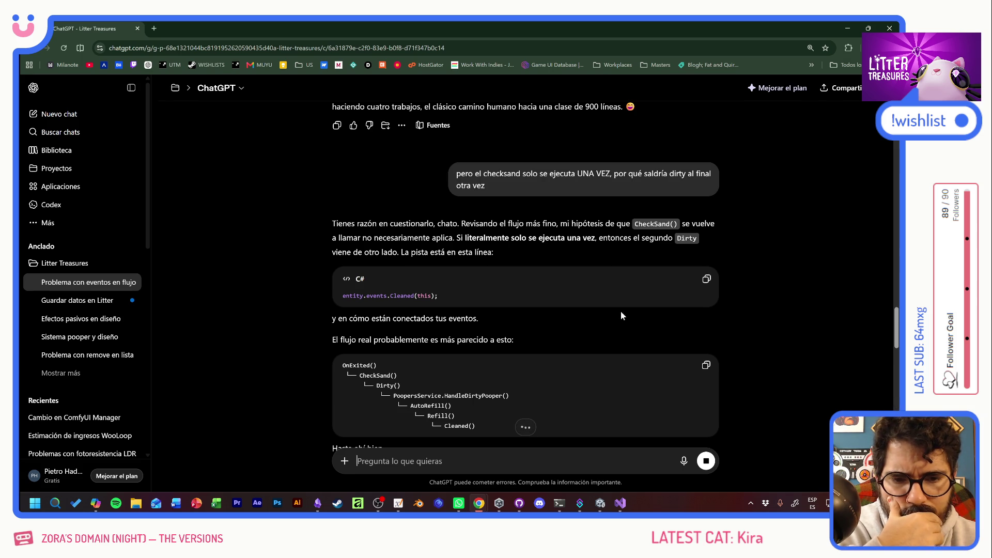
Step: Read ChatGPT's explanation of the second Dirty call and its suggested debug logs for Dirty and CheckSand
scroll(525, 273, "down", 2)
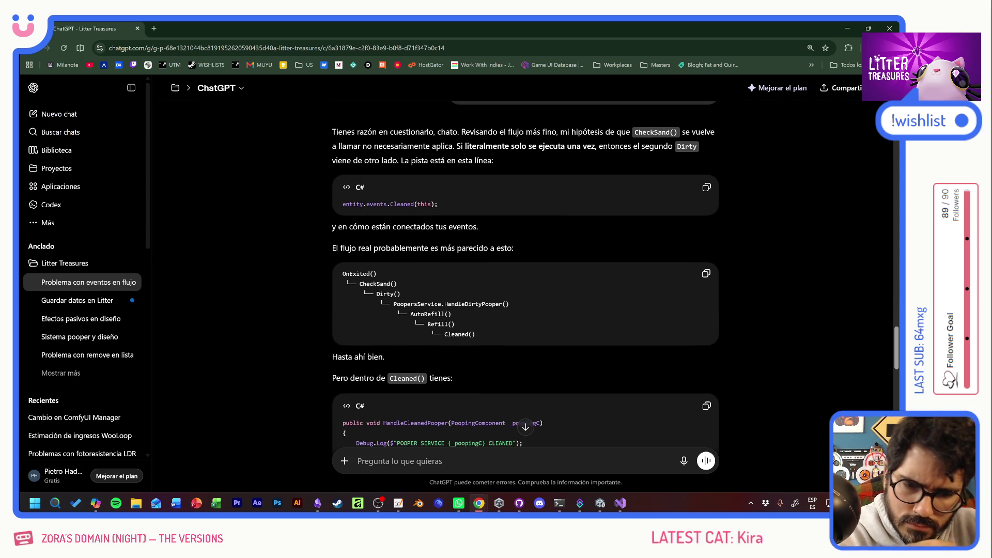
scroll(525, 274, "down", 1)
scroll(526, 274, "down", 2)
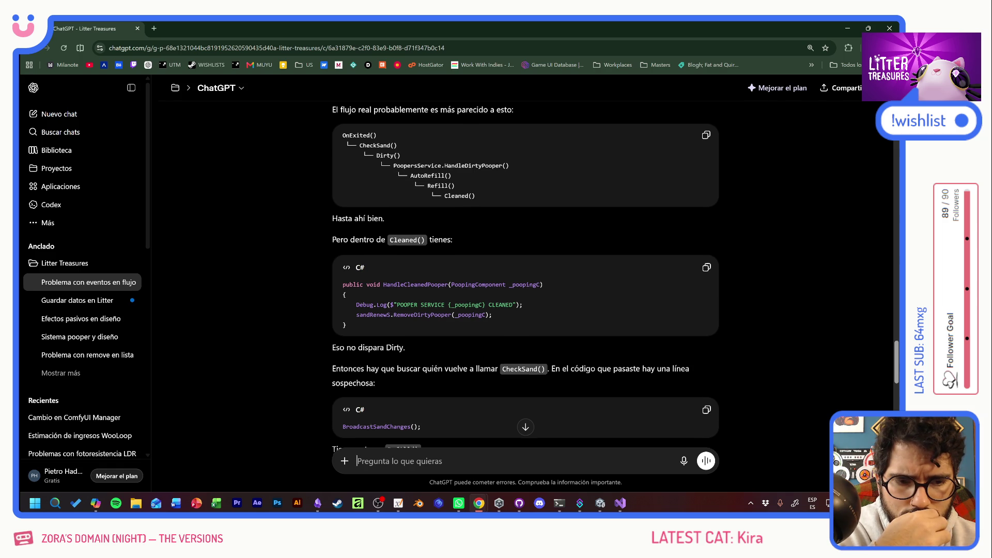
scroll(599, 320, "down", 2)
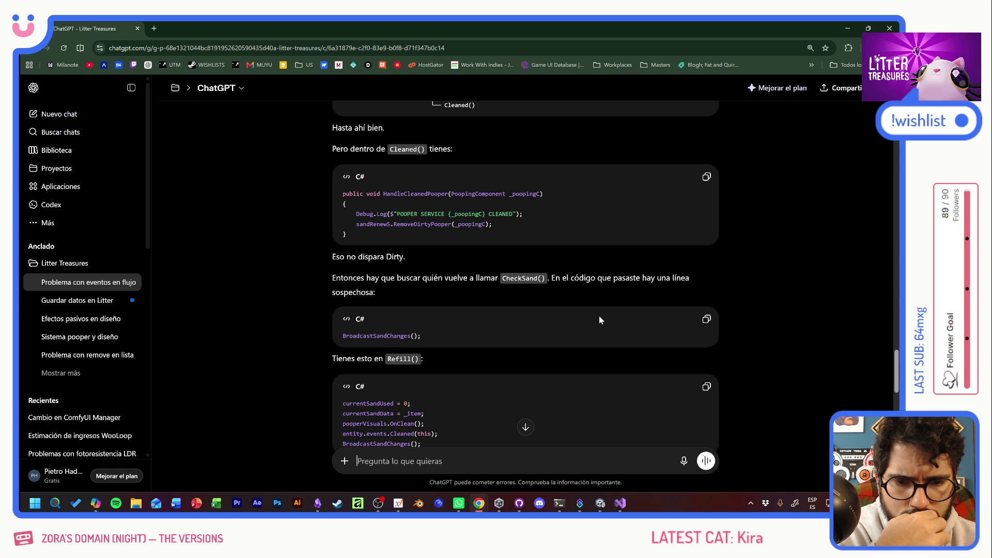
scroll(600, 320, "down", 2)
scroll(599, 320, "down", 1)
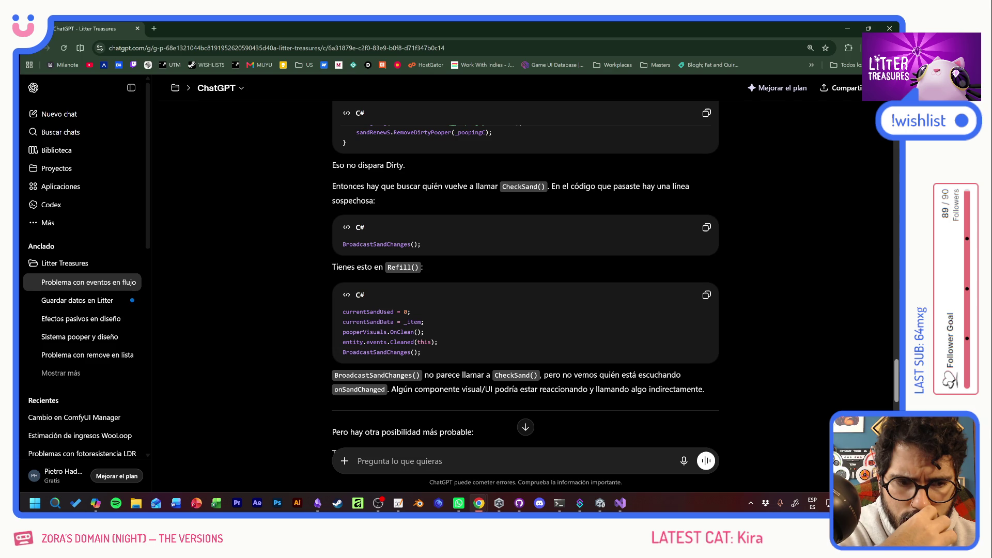
scroll(598, 320, "down", 2)
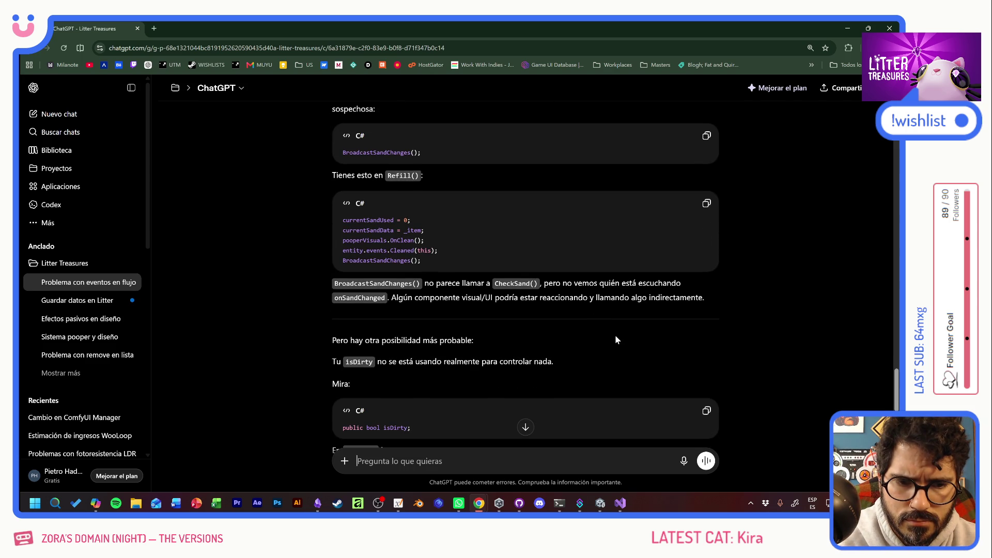
scroll(614, 340, "down", 5)
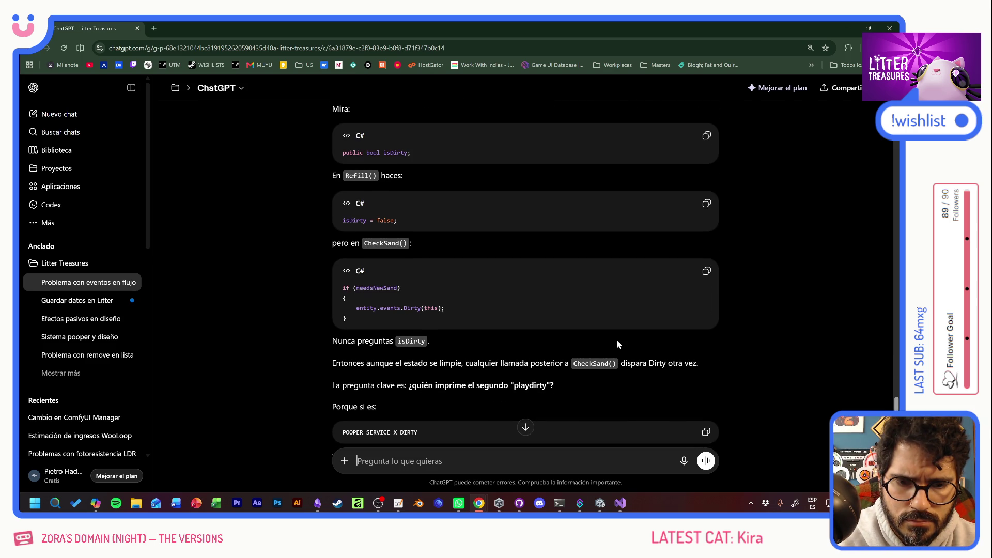
scroll(616, 339, "down", 5)
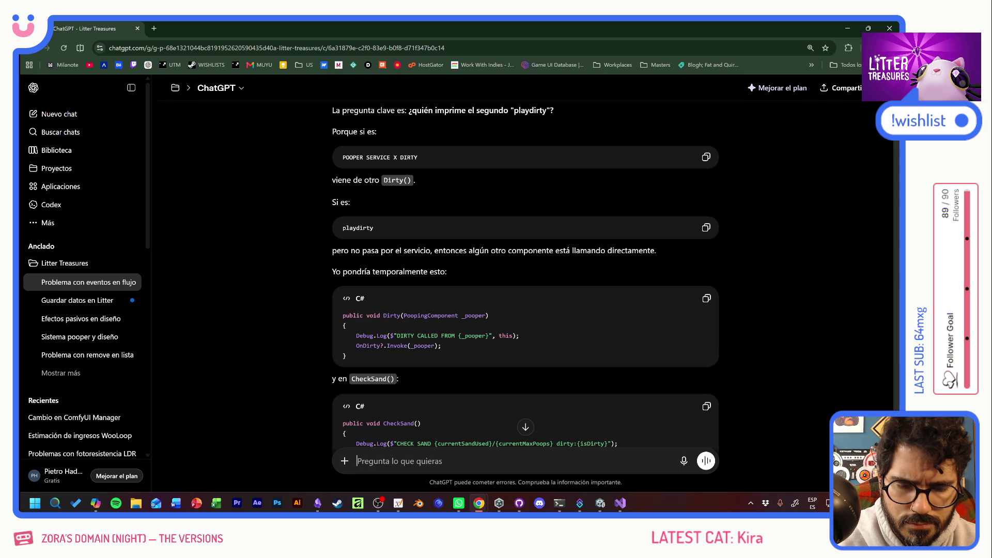
scroll(525, 274, "down", 3)
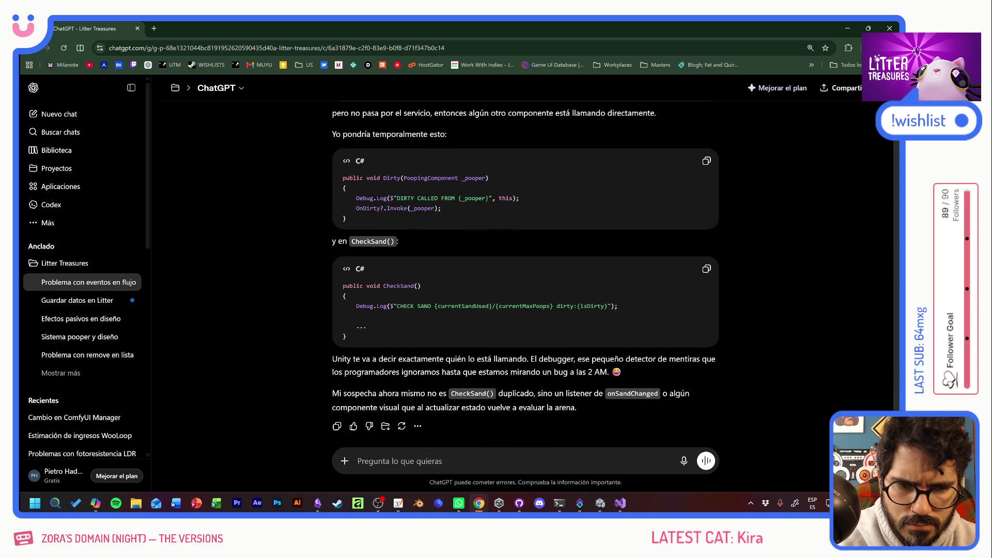
key("alt+Tab")
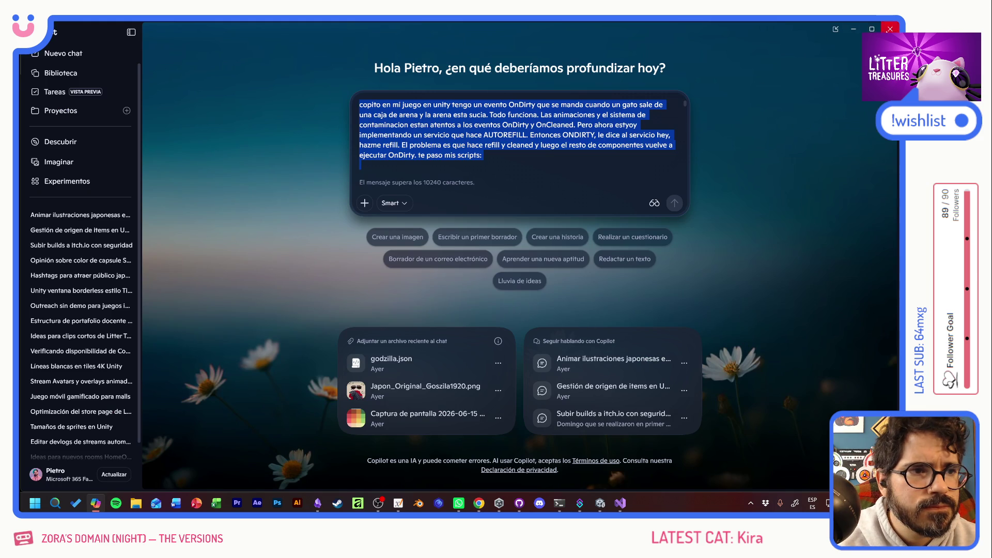
Step: Close Copilot and go from CheckSand's entity.events.Dirty(this) call to the Dirty definition
left_click(890, 29)
key("alt+Tab")
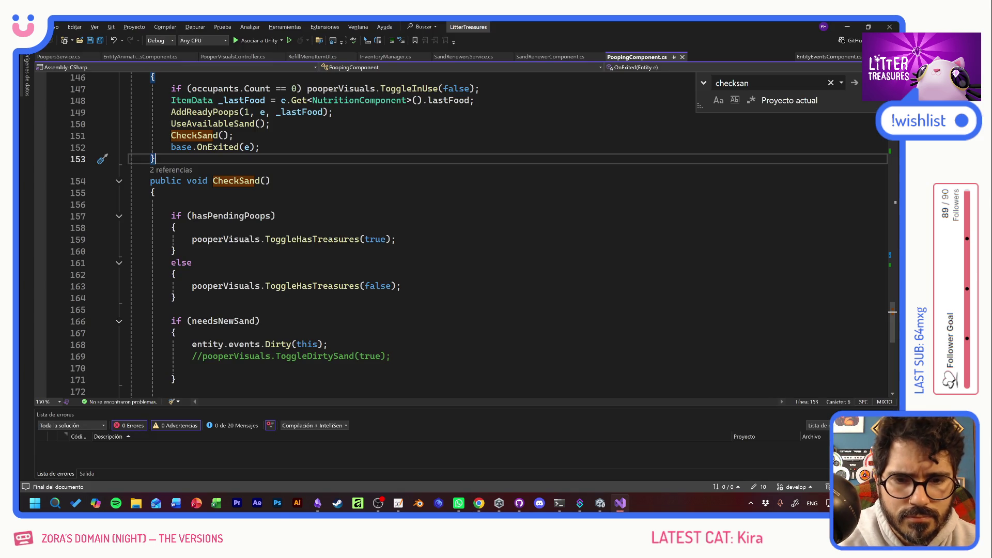
left_click(563, 272)
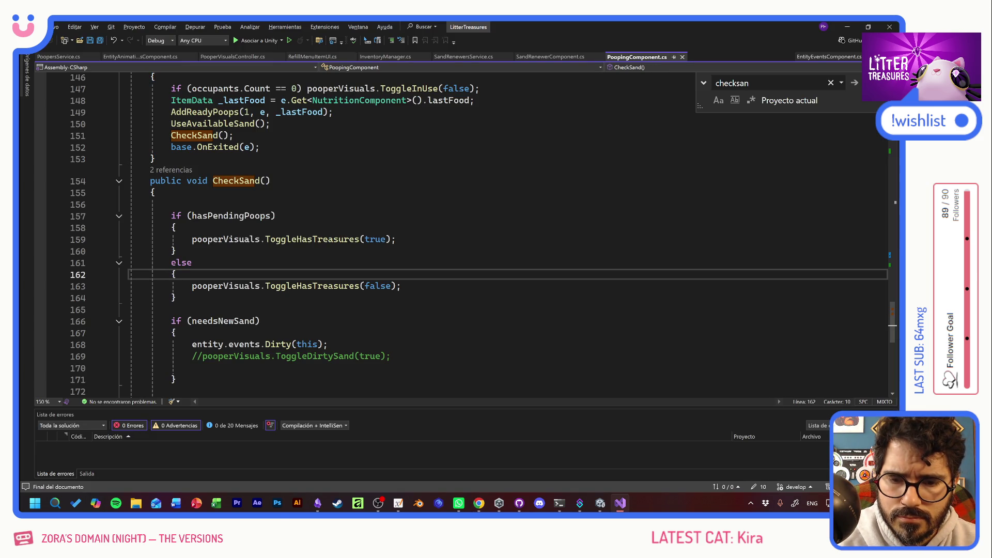
left_click(260, 321)
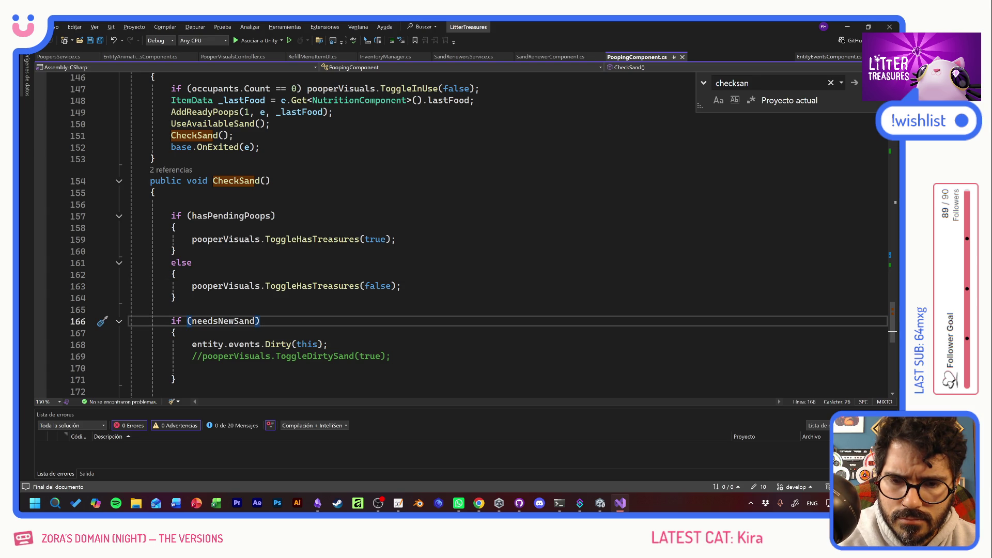
left_click(176, 332)
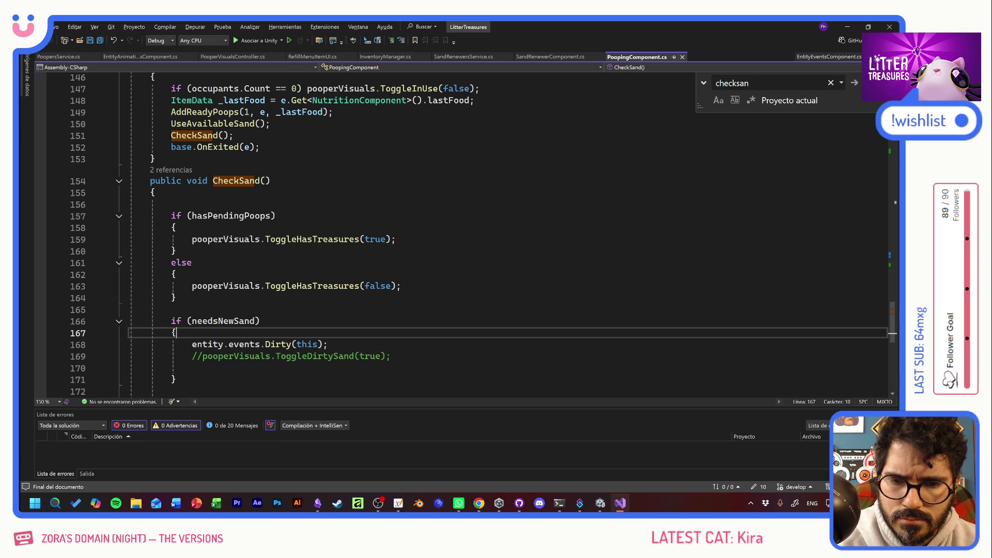
left_click(280, 346, "ctrl")
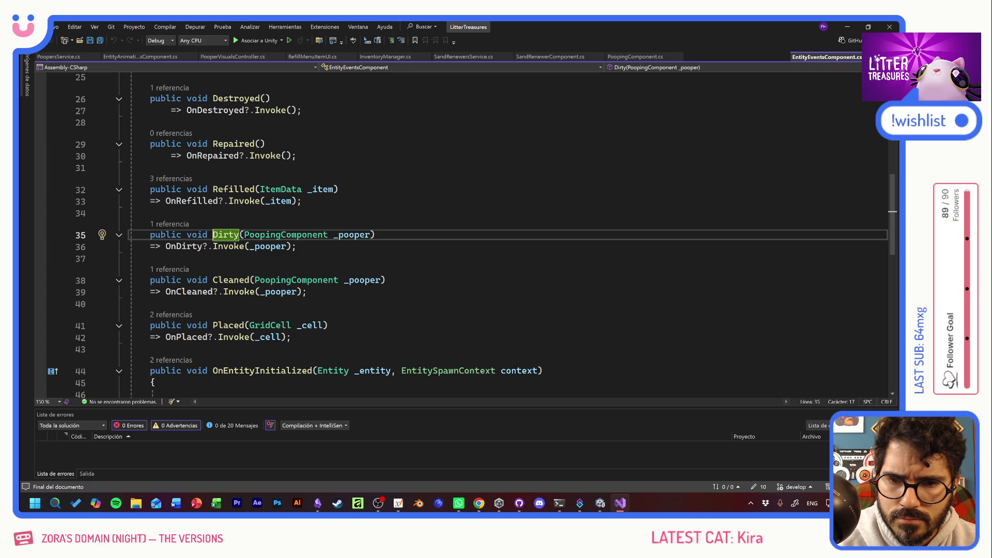
Step: Step through each OnDirty match, ending at BindPooper's HandleDirtyPooper subscription in PoopersService.cs
left_click(183, 246)
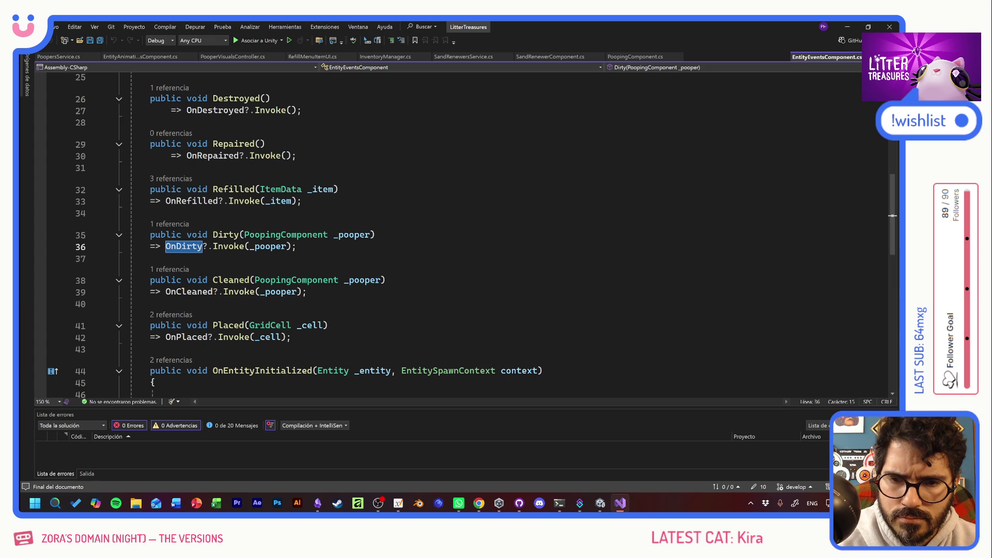
key("ctrl+f")
key("Return")
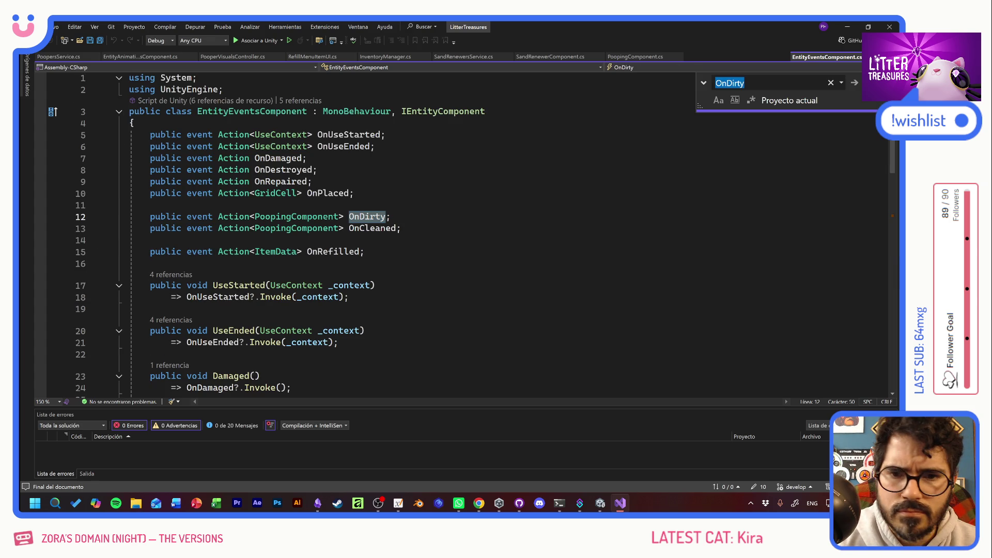
key("Return")
key("Return")
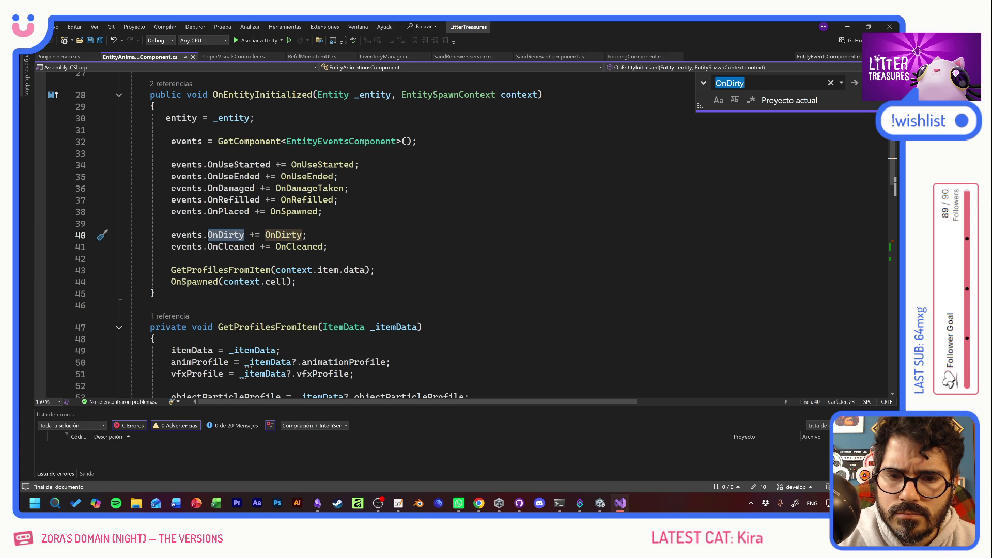
key("Return")
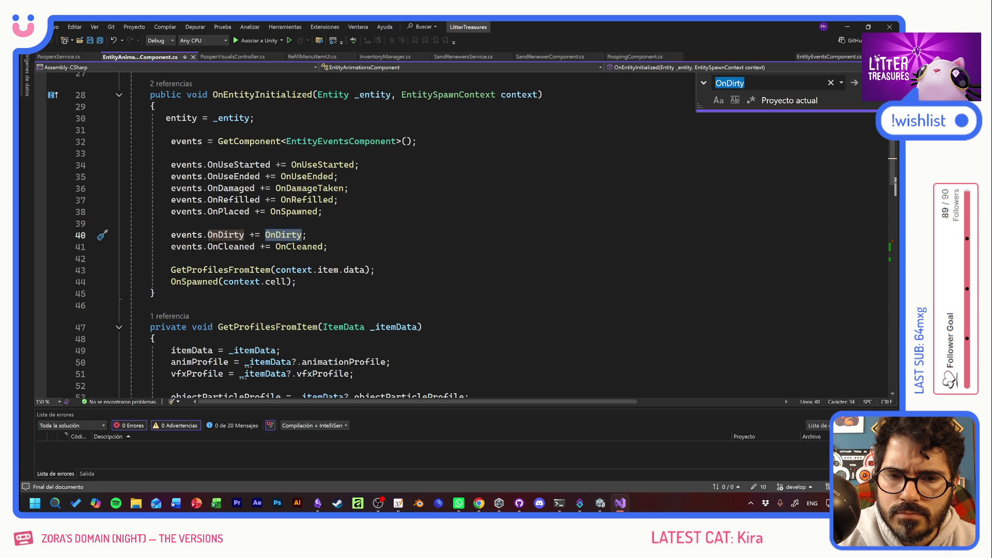
key("Return")
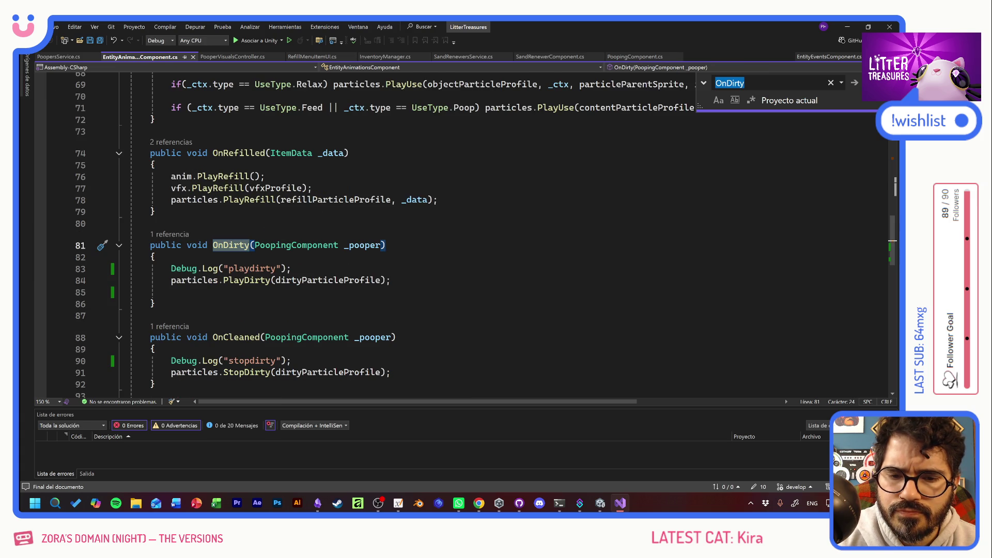
key("Return")
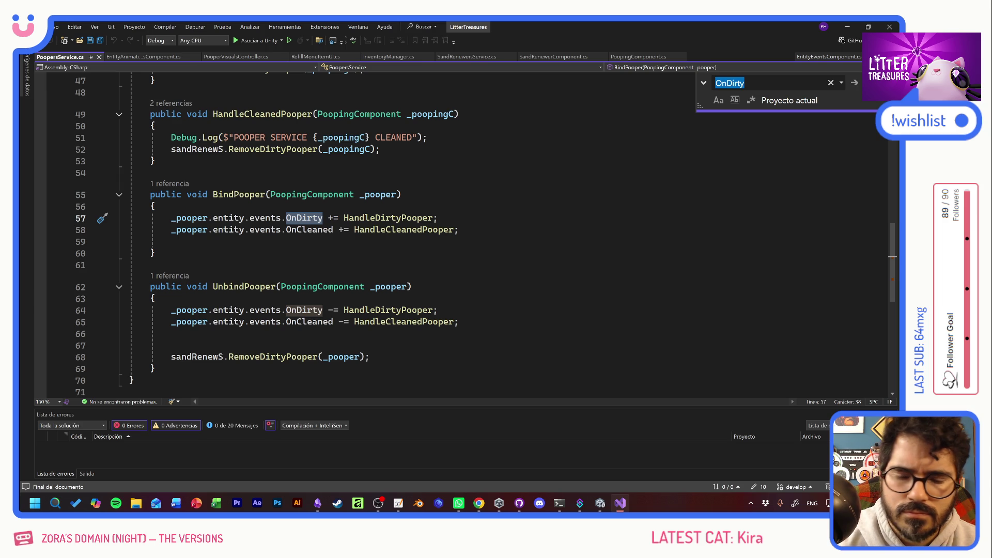
key("alt+Tab")
Step: Ask ChatGPT whether OnDirty listeners run in order: service first, then animations and contamination
type("puede ser que como varios escuchan el mismo evento, hay un orden int")
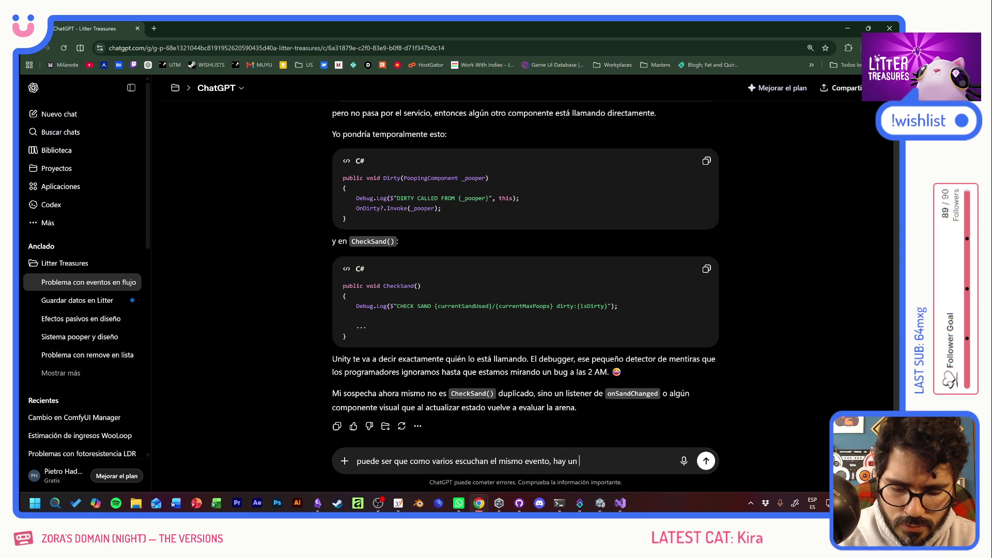
type("erno?")
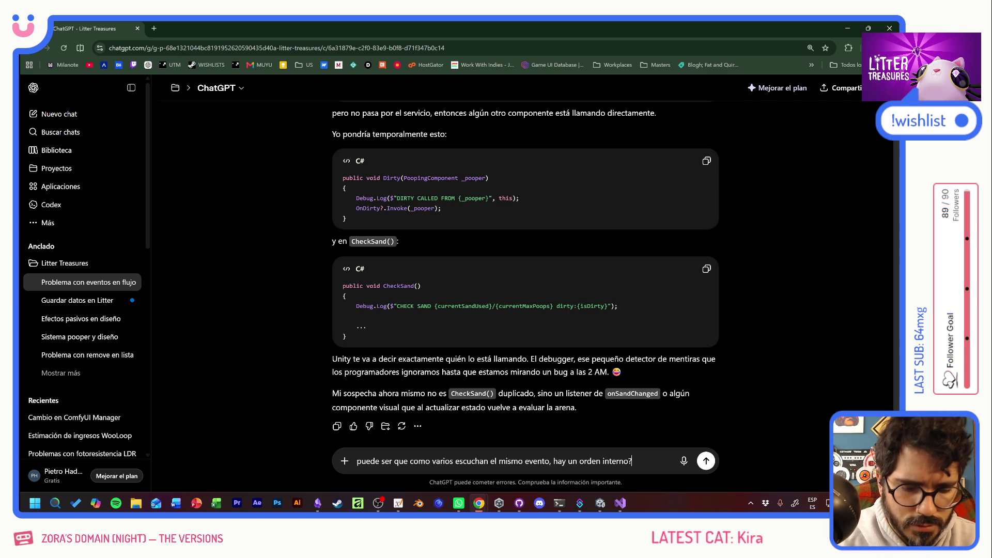
type(" es decir")
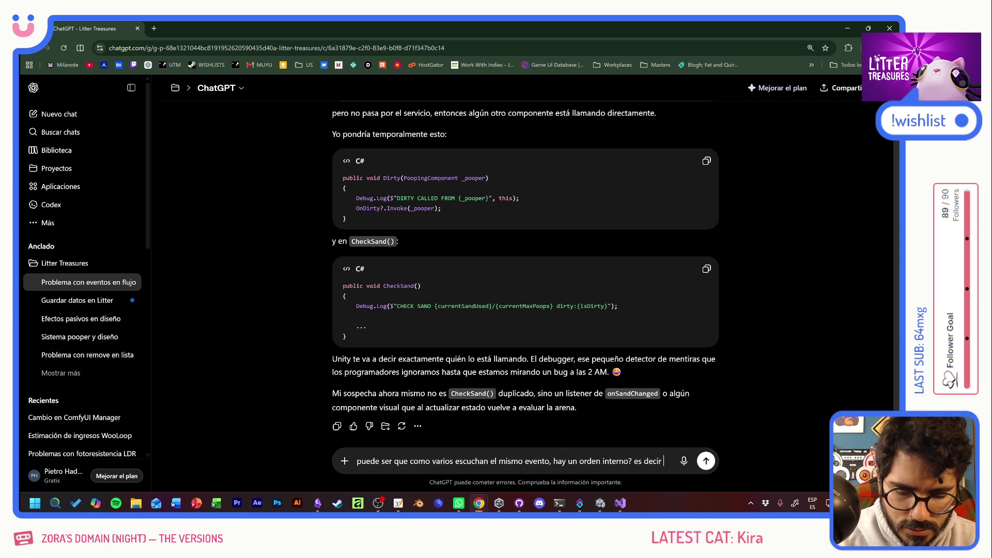
type(" el")
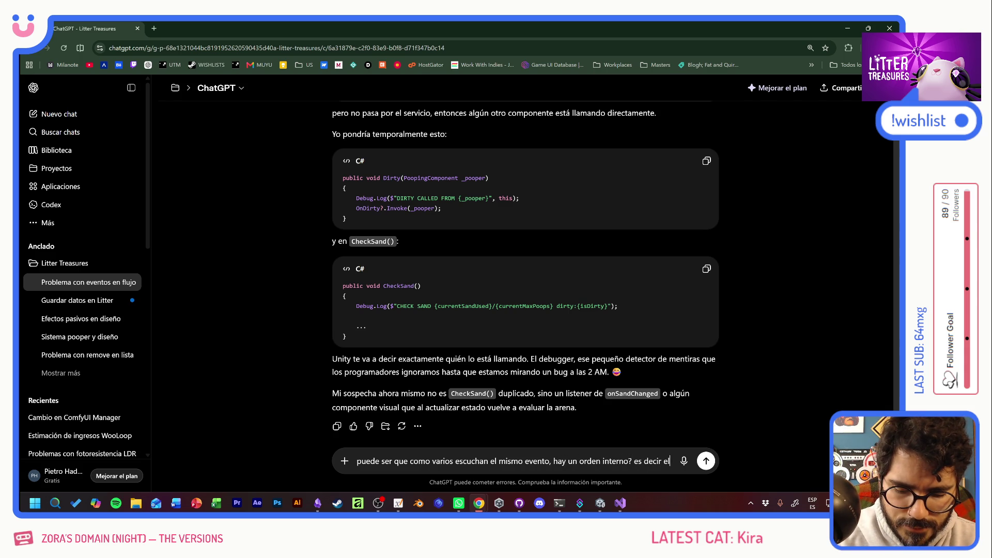
type(" renew")
type("ser")
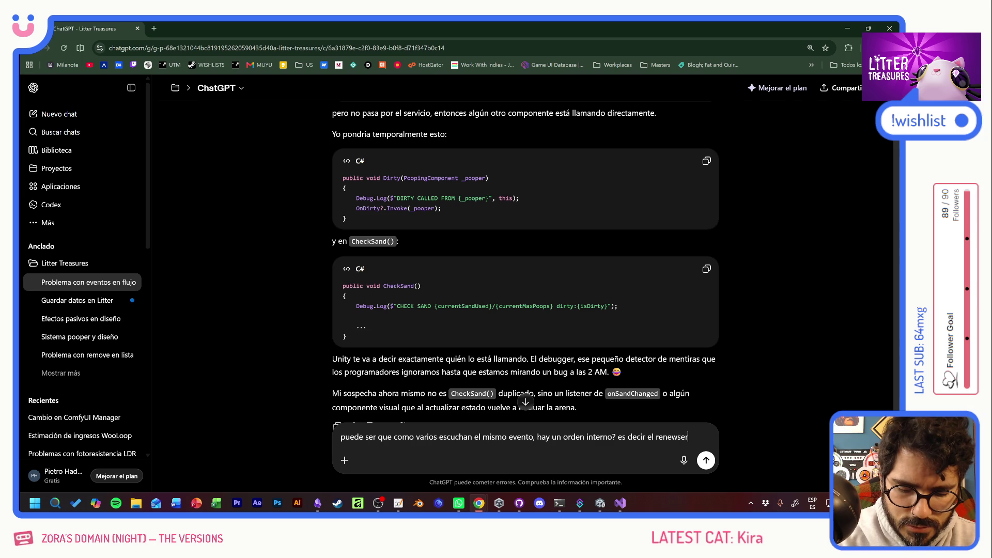
type("vice escucha primero, hace todo")
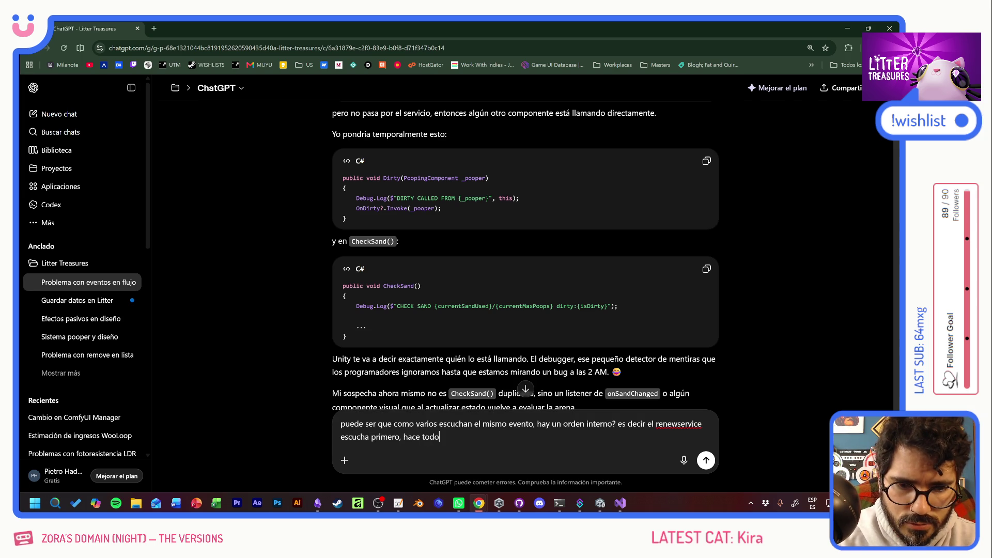
type(", y luego")
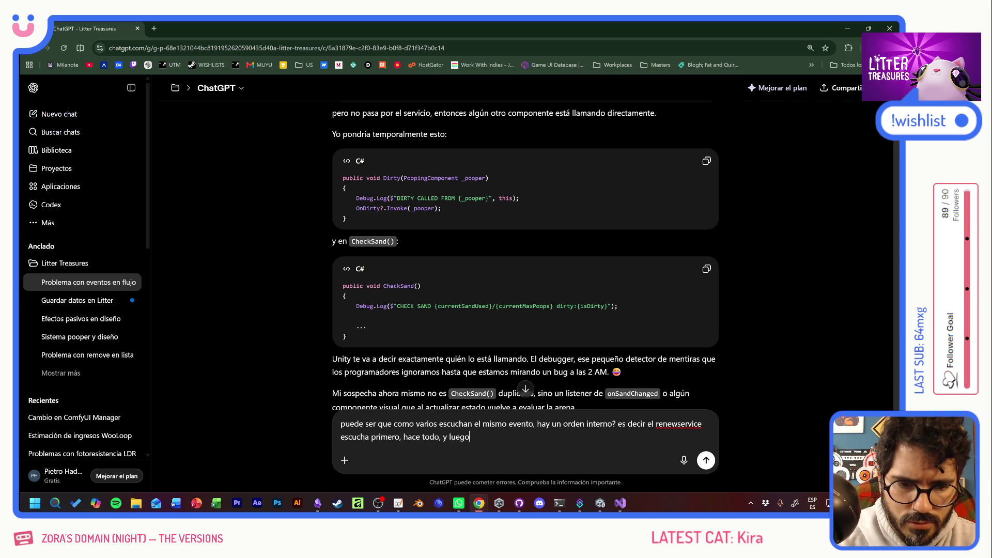
type(" las animaciones y ")
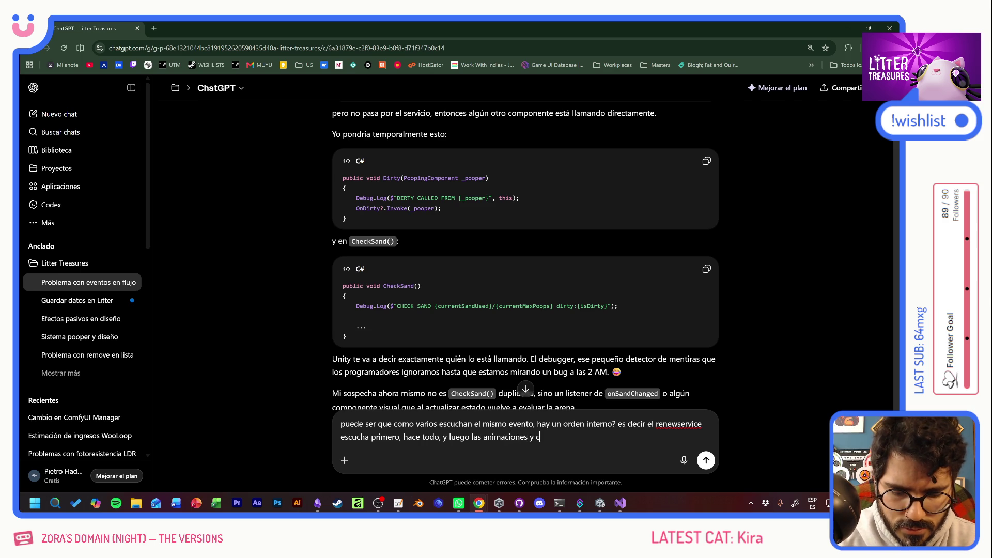
type("contaminacion esuchan DESPUES, ")
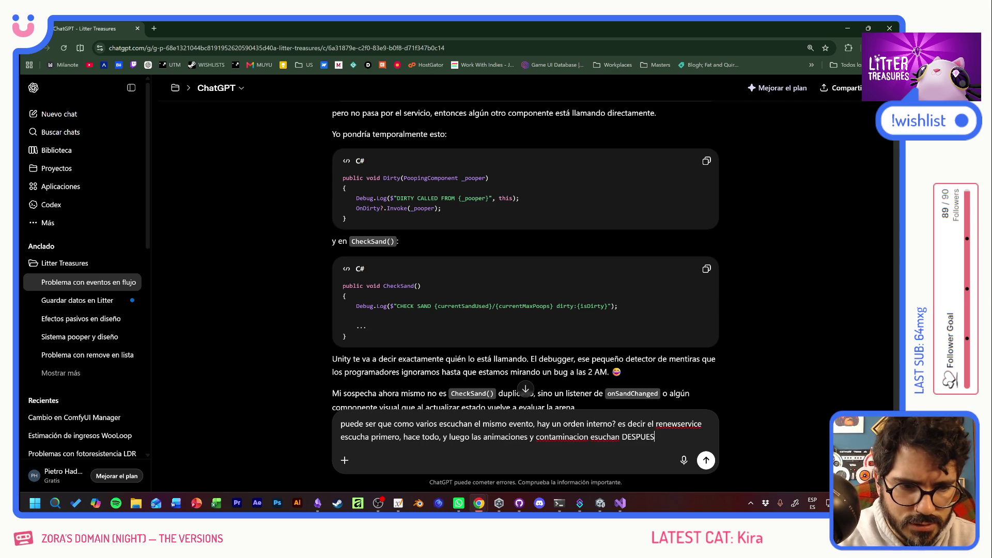
type("entonces ")
type("por mas que ya no e")
type("sté realmente ")
type("dirty")
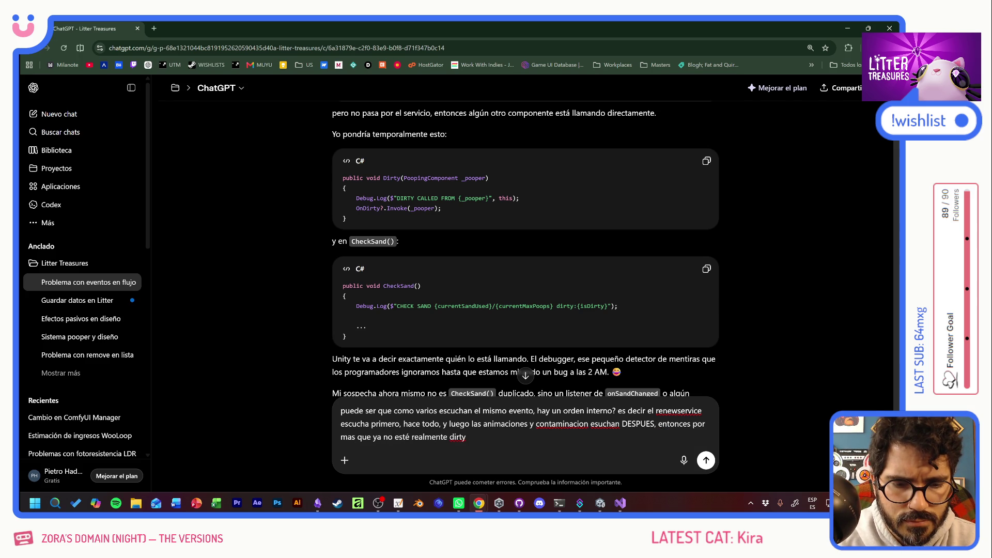
type(", ejecut")
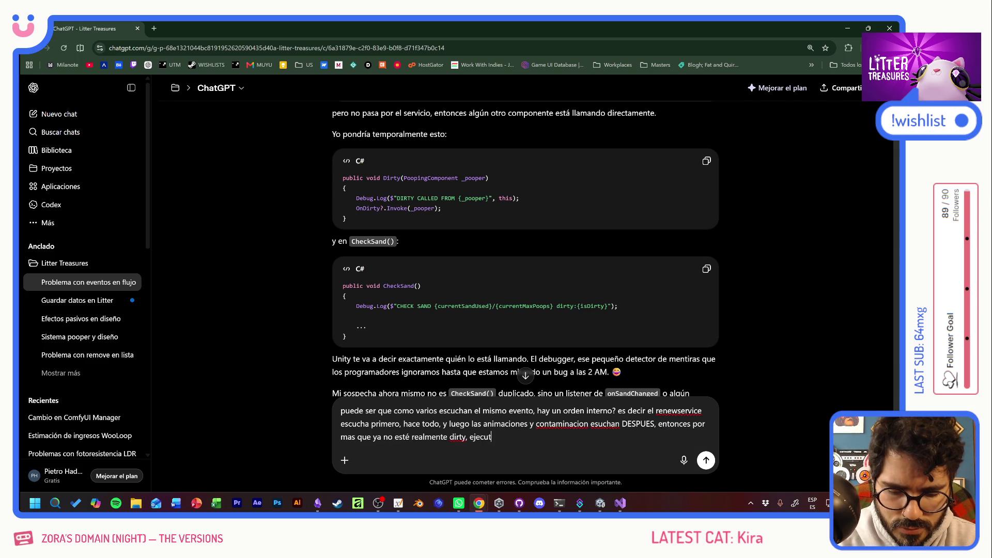
type("an su código.?")
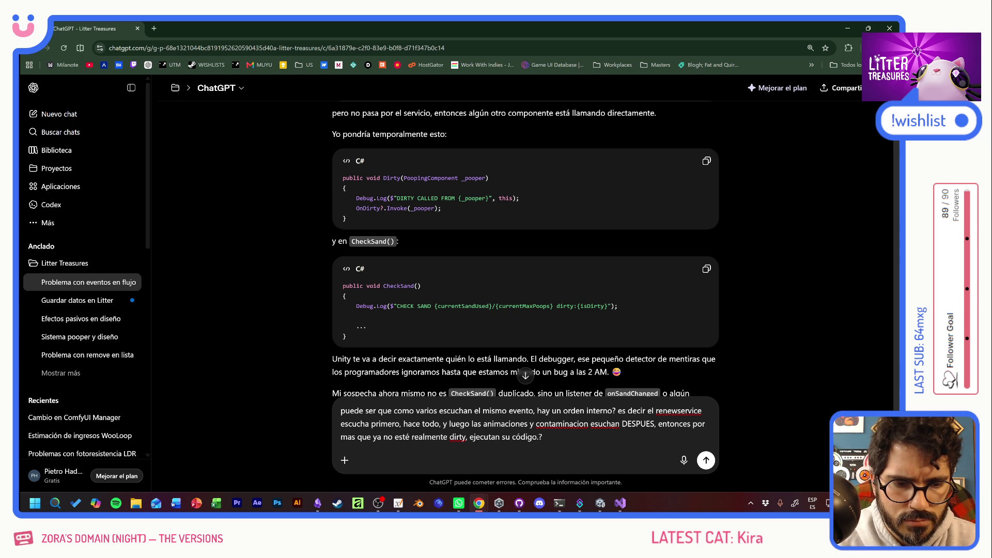
key("BackSpace")
key("Return")
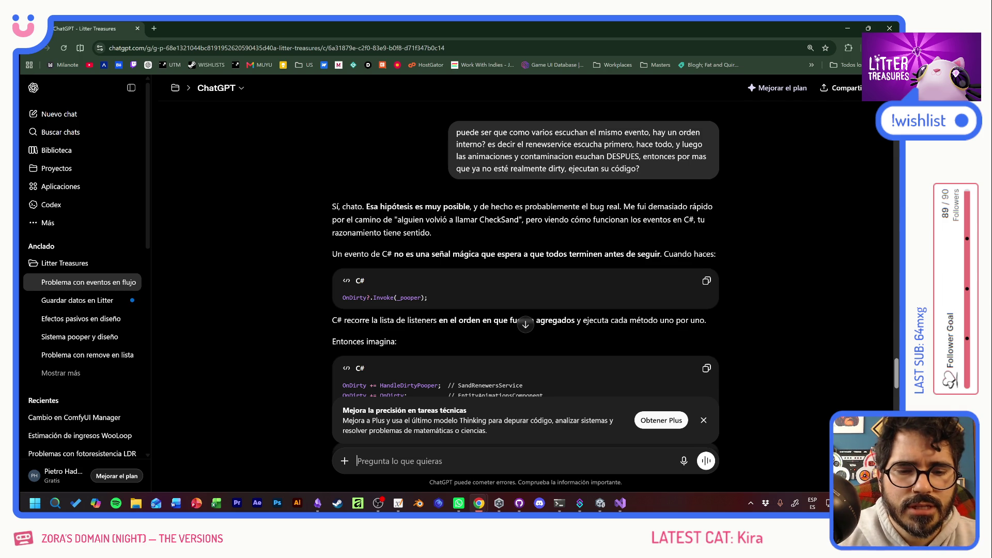
scroll(456, 329, "down", 3)
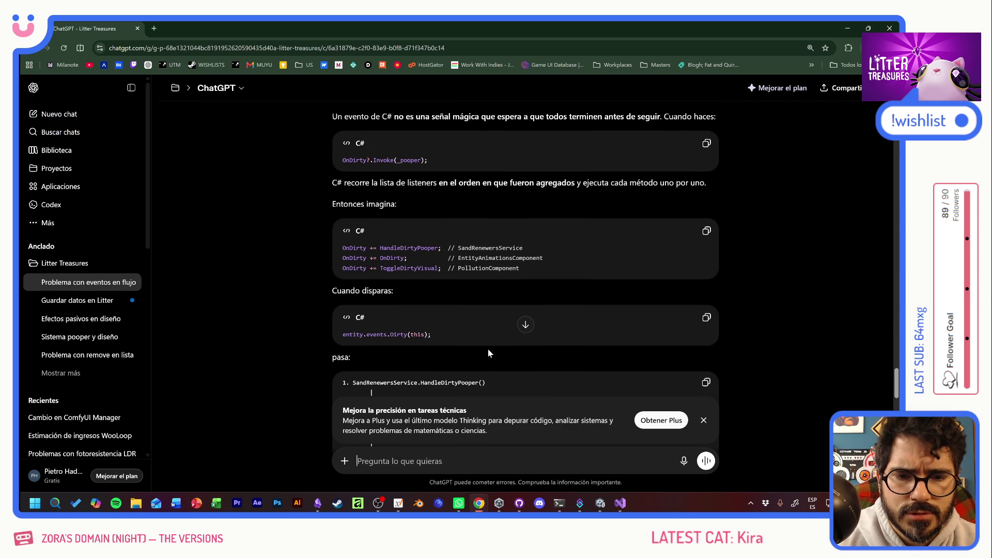
scroll(489, 352, "down", 1)
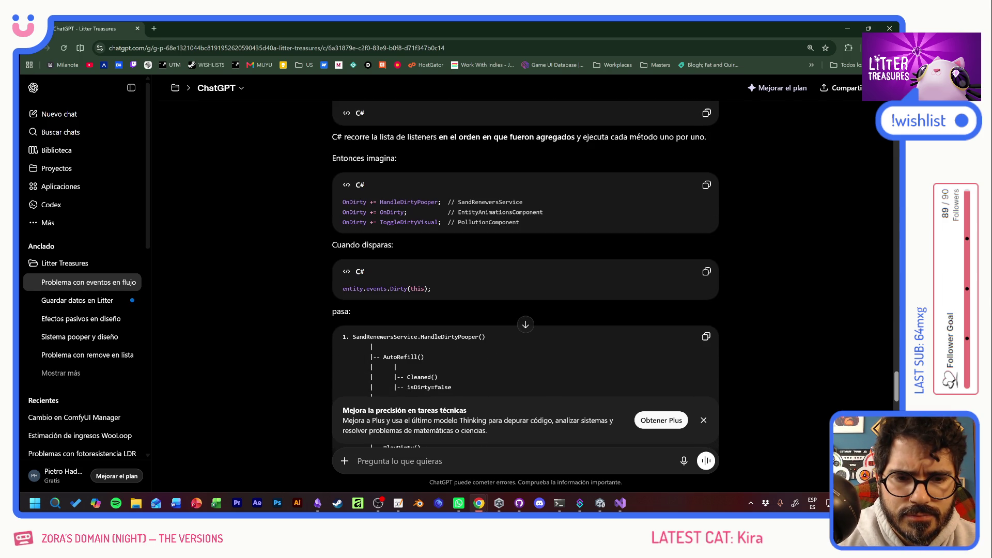
scroll(526, 274, "down", 2)
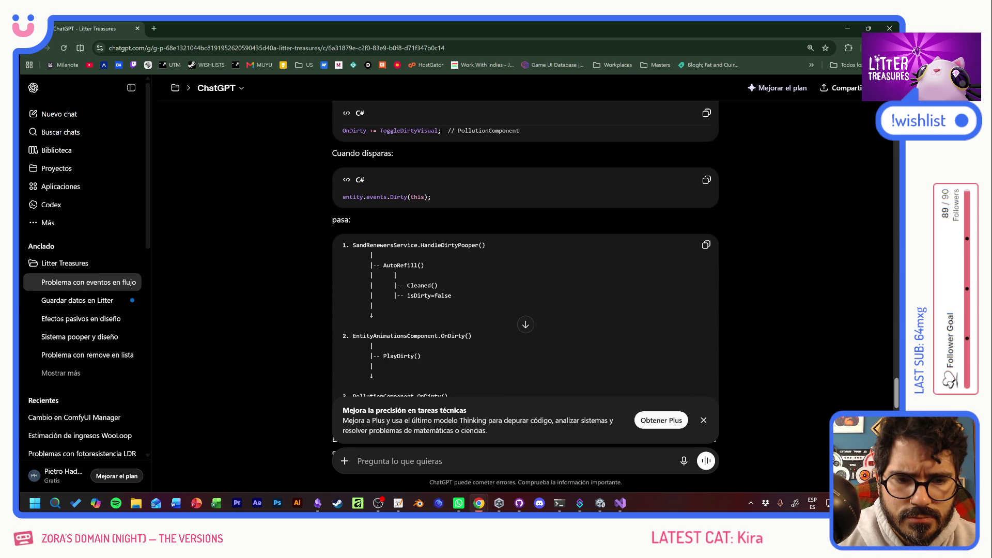
scroll(525, 258, "down", 2)
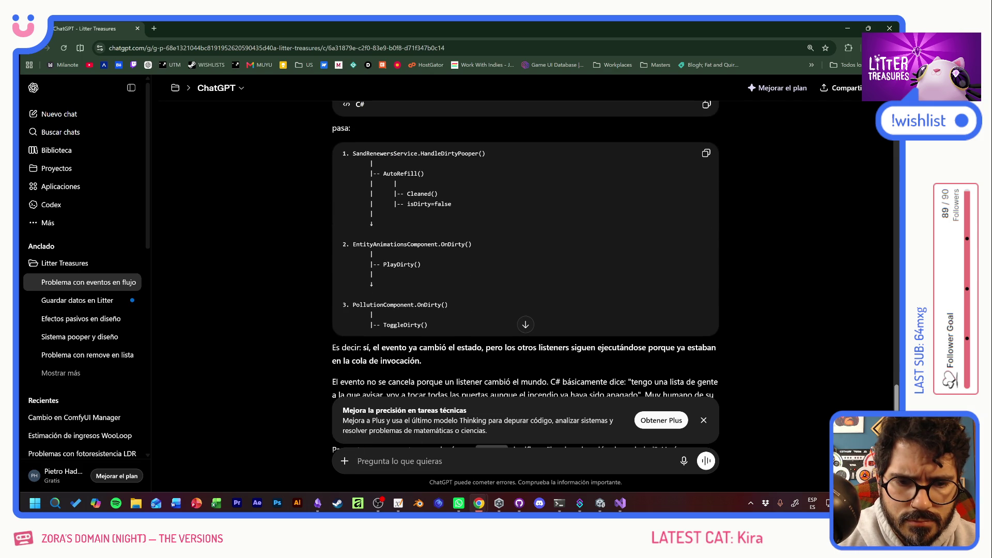
scroll(525, 232, "down", 1)
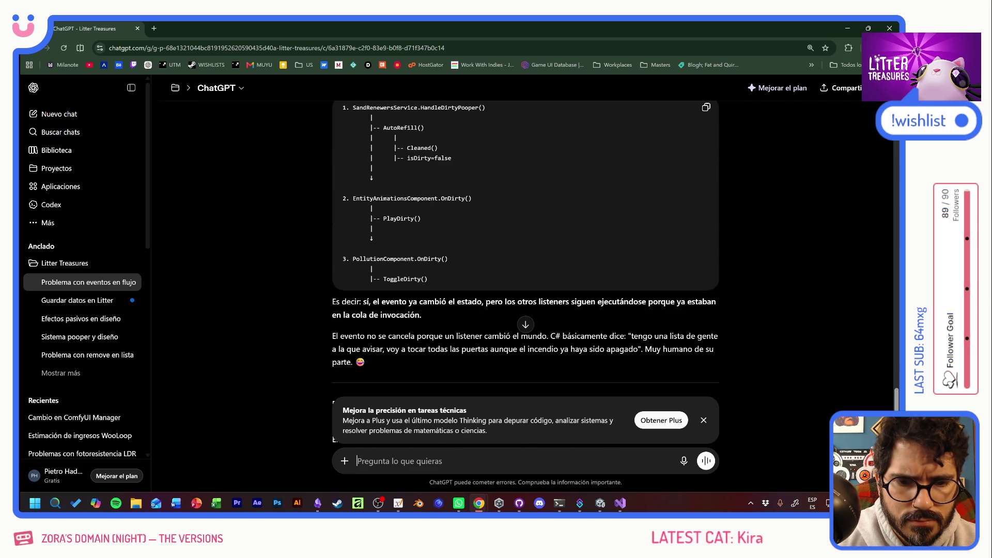
scroll(525, 259, "down", 2)
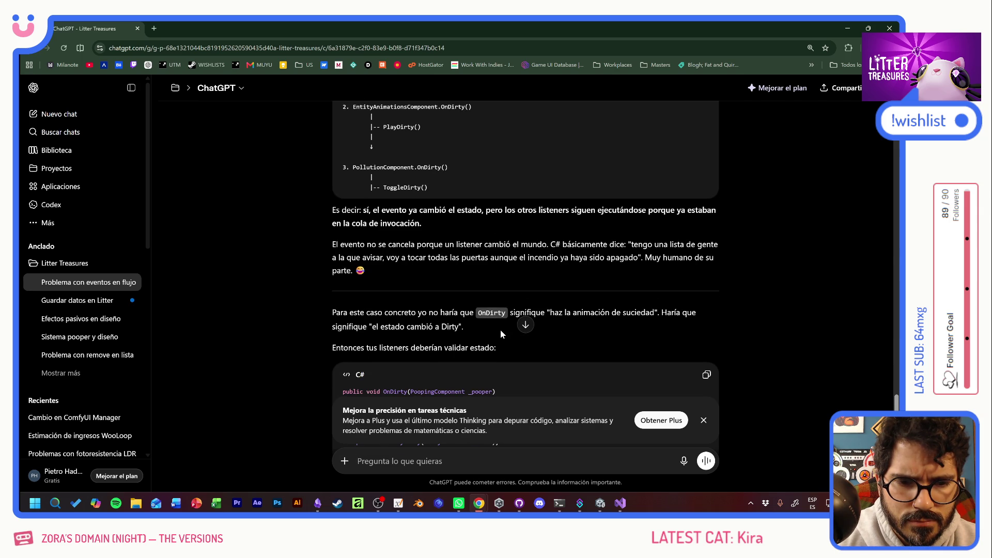
scroll(500, 330, "down", 2)
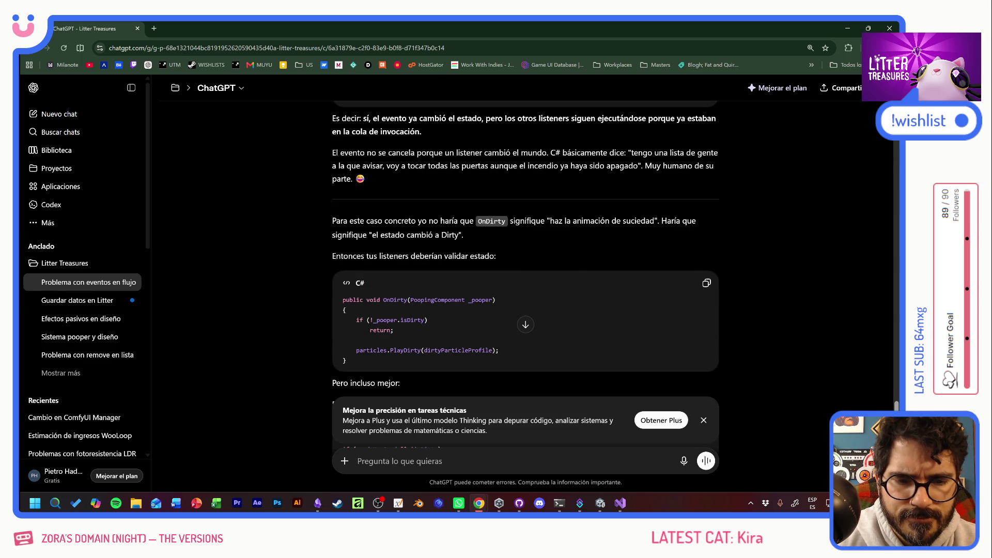
scroll(525, 310, "down", 1)
scroll(500, 328, "down", 1)
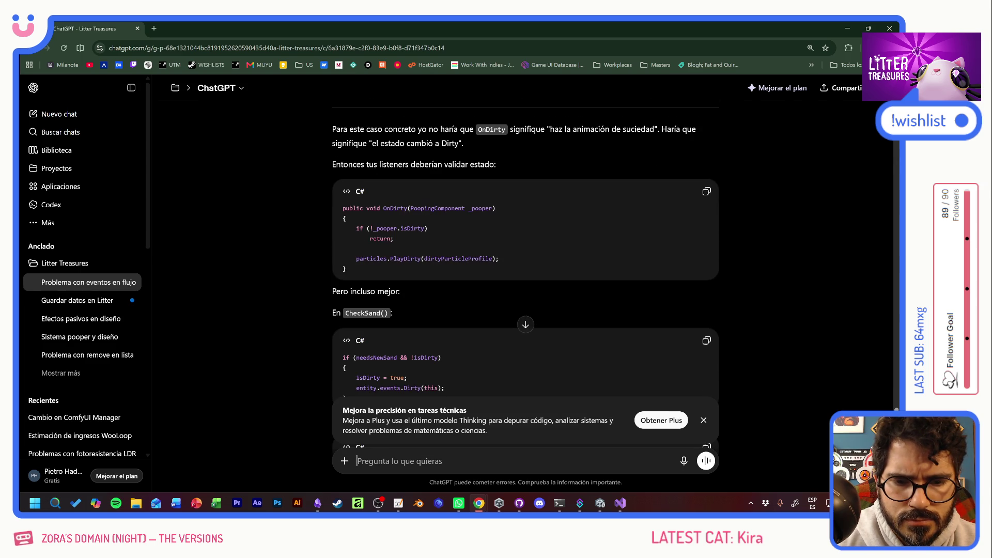
scroll(500, 327, "down", 3)
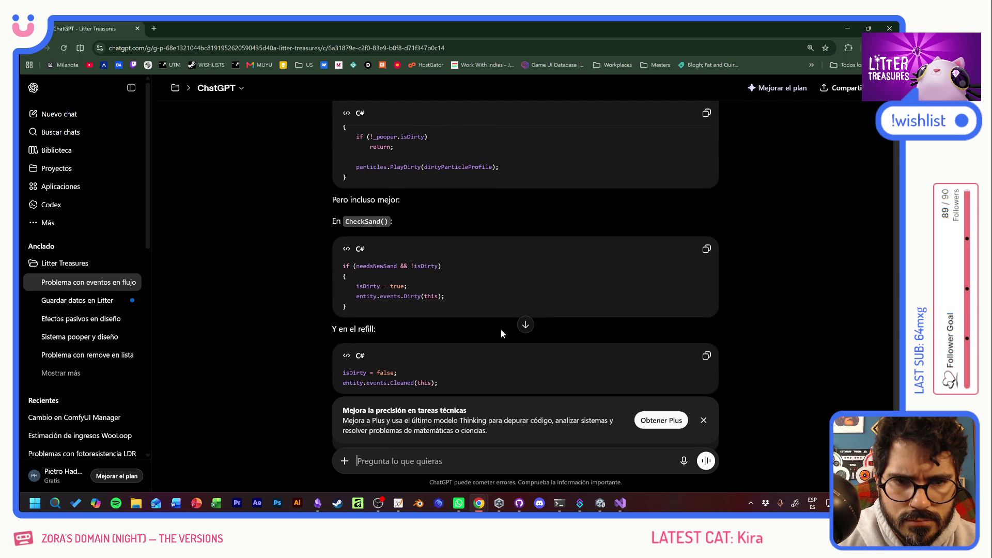
scroll(500, 328, "down", 3)
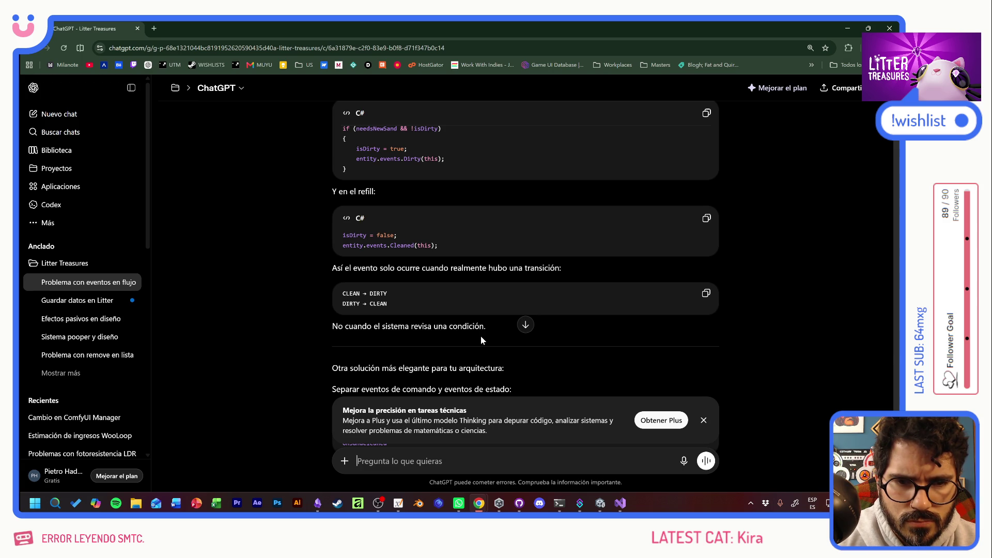
scroll(481, 337, "up", 1)
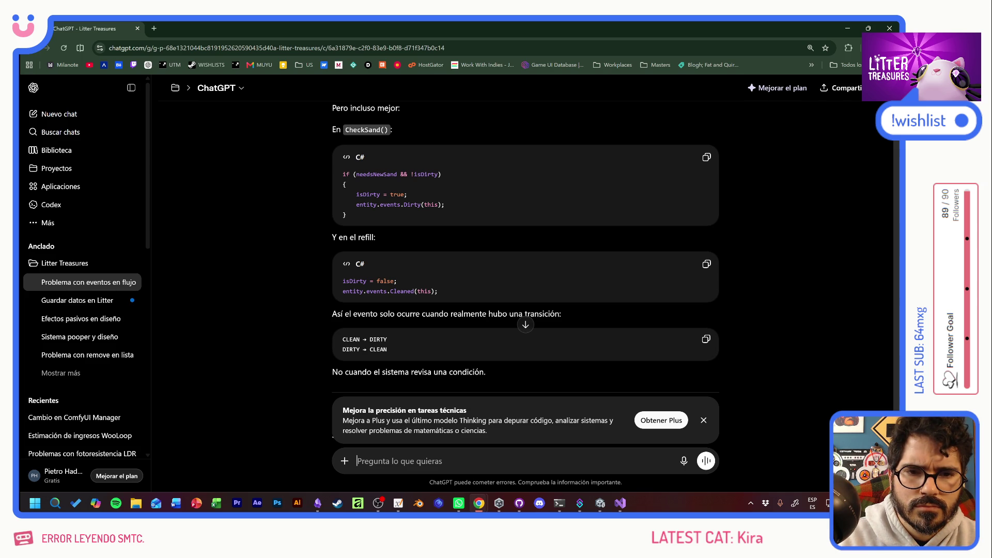
key("alt+Tab")
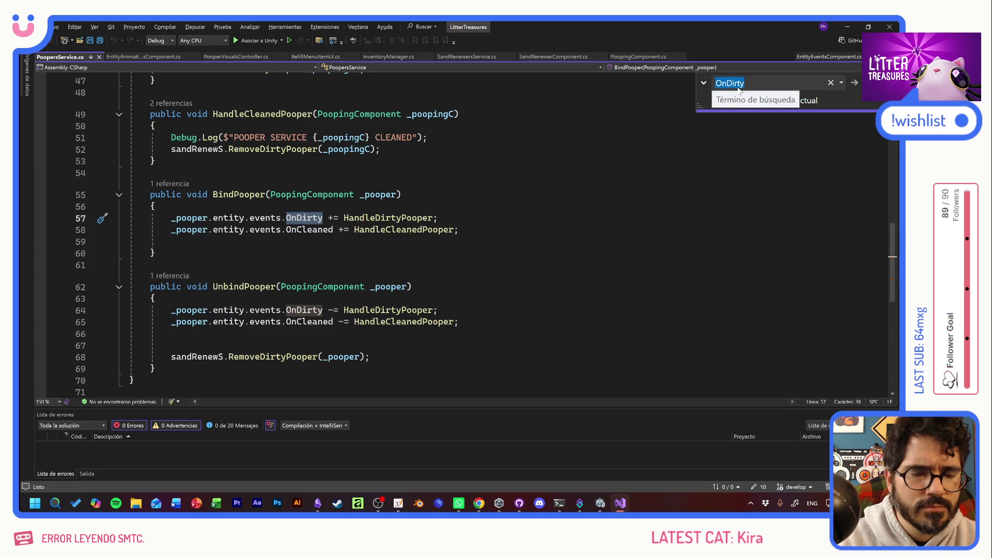
Step: Search 'needsnewsand' through its uses, including the TryEnter check, and jump to its definition
type("needsnewsand")
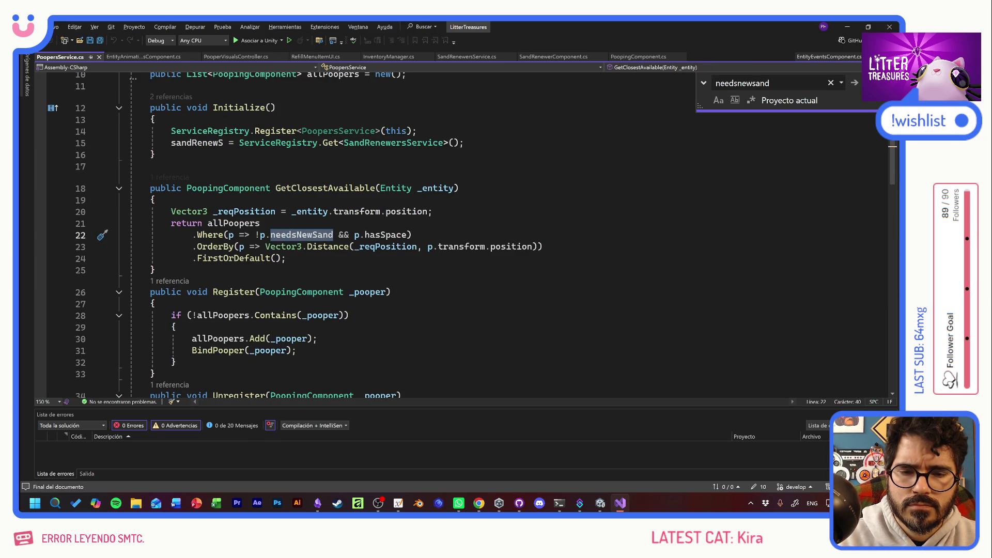
key("Return")
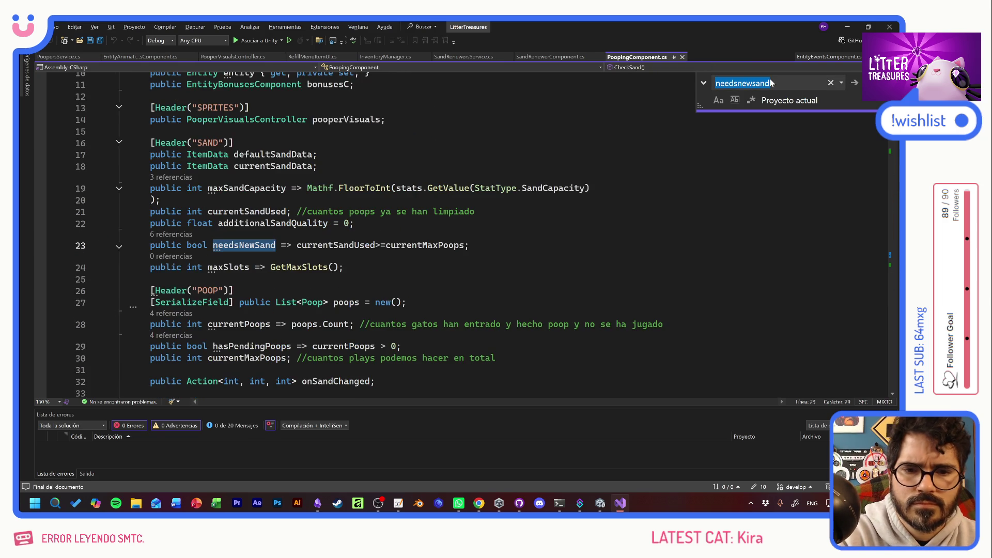
key("Return")
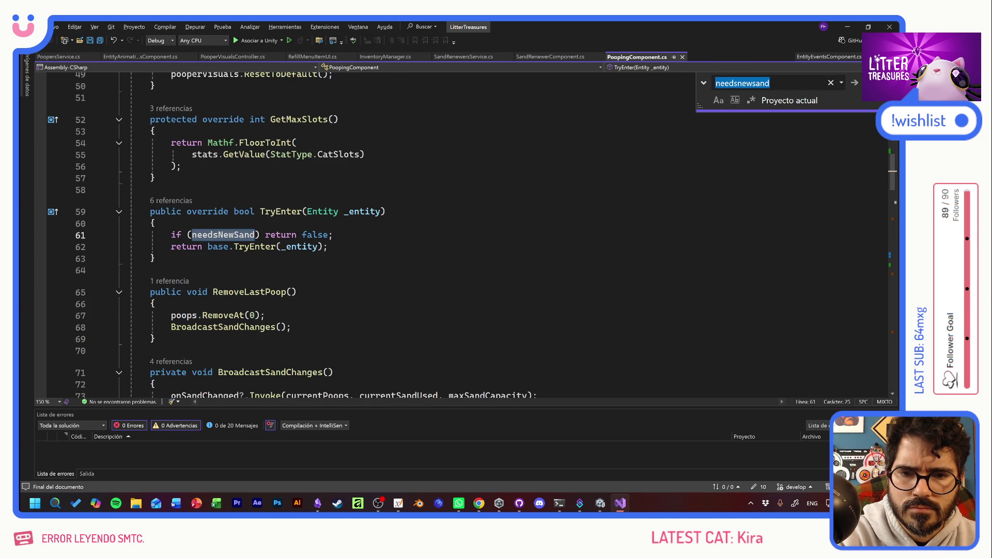
left_click(340, 246)
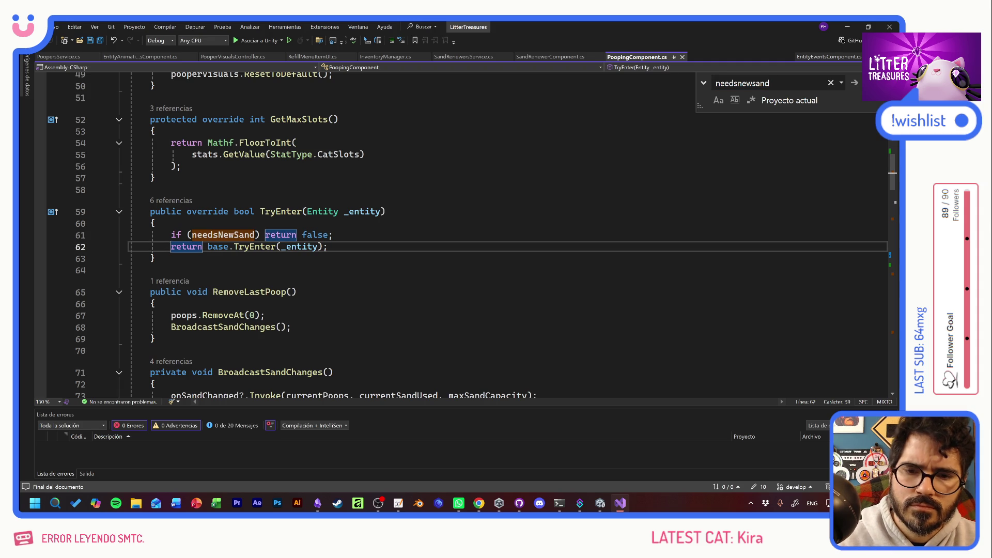
left_click(223, 235, "ctrl")
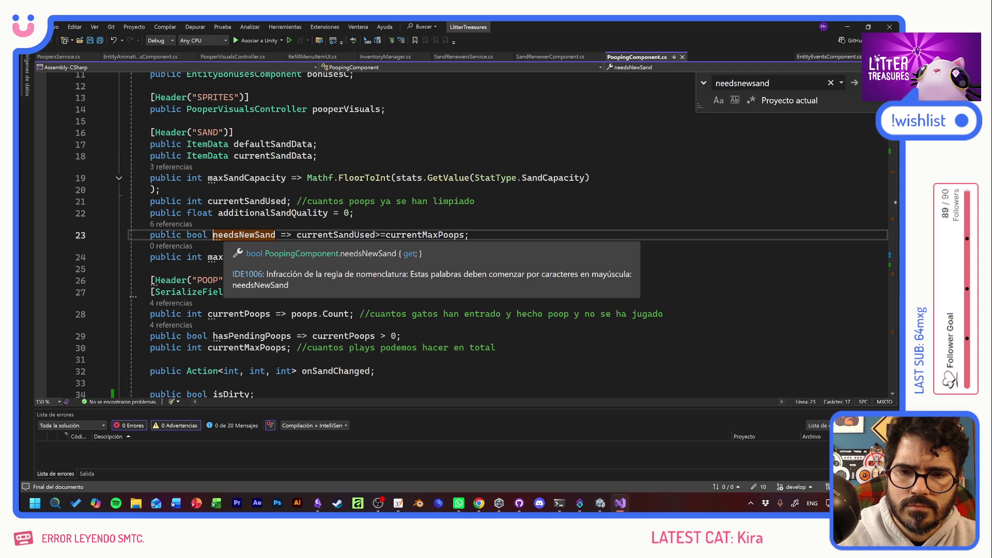
Step: Search again and move to the needsNewSand dirty branch inside CheckSand
key("ctrl+f")
key("Return")
scroll(465, 233, "down", 20)
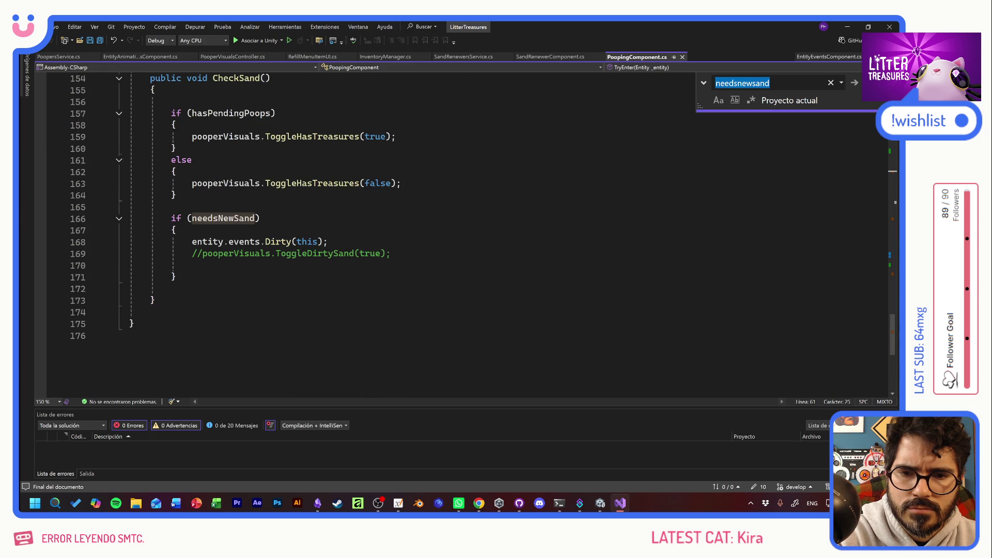
scroll(464, 233, "up", 2)
left_click(176, 300)
key("Down")
key("Down")
key("Up")
key("Up")
key("alt+Tab")
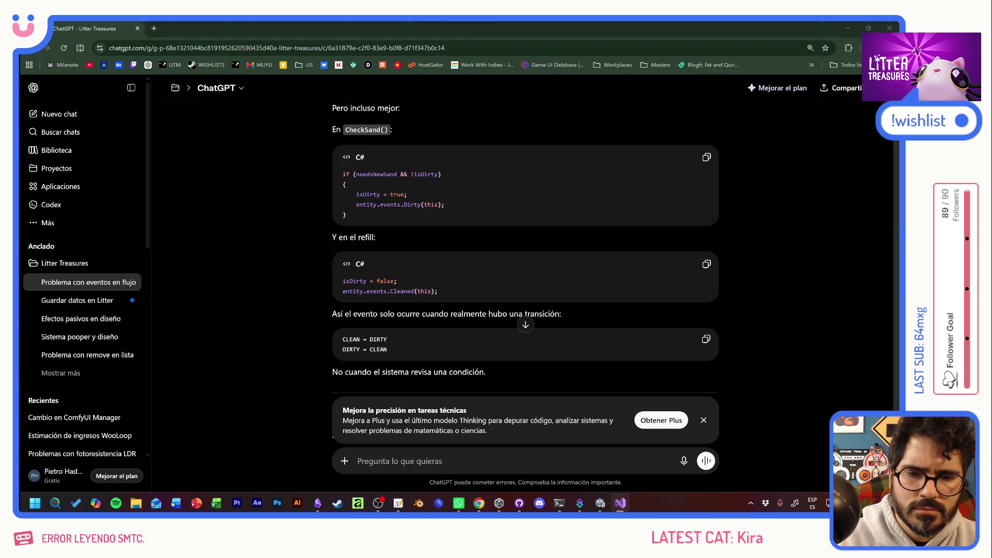
Step: Copy '&& !isDirty' from ChatGPT into the needsNewSand condition on line 166
left_click_drag(439, 174, 396, 174)
key("ctrl+c")
key("alt+Tab")
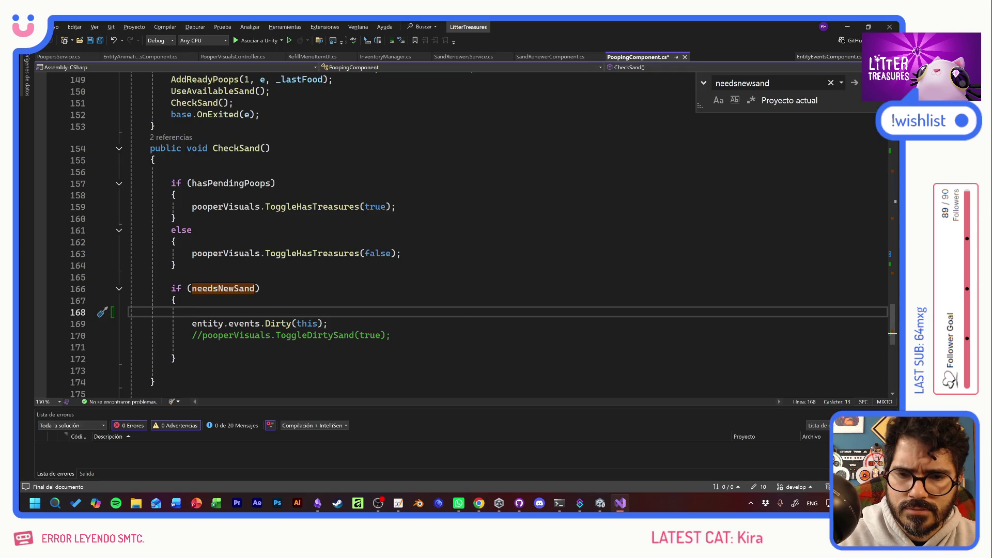
left_click(255, 288)
key("ctrl+v")
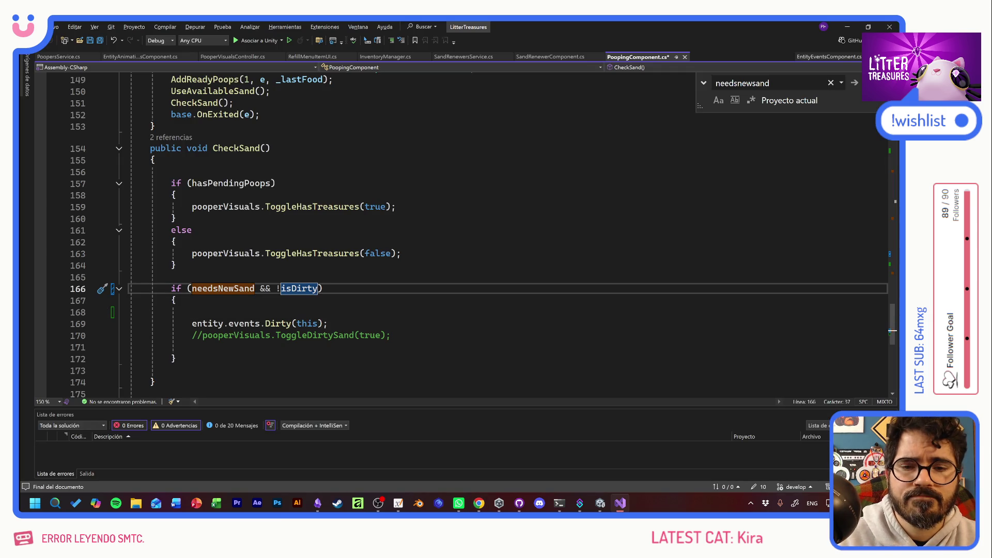
Step: Replace the old Dirty call with 'isDirty = true' plus the Dirty call, and save PoopingComponent.cs
key("alt+Tab")
left_click_drag(445, 205, 317, 190)
key("ctrl+c")
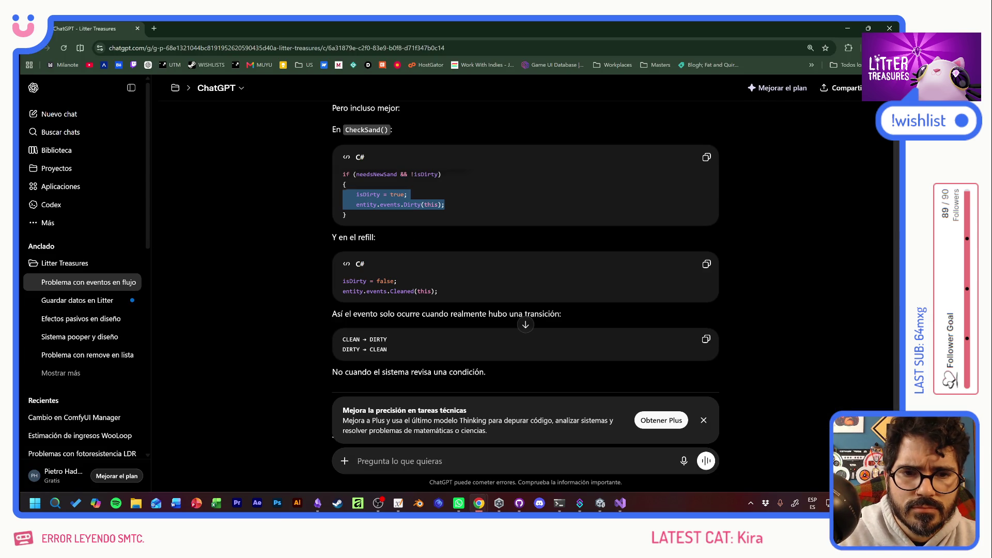
key("alt+Tab")
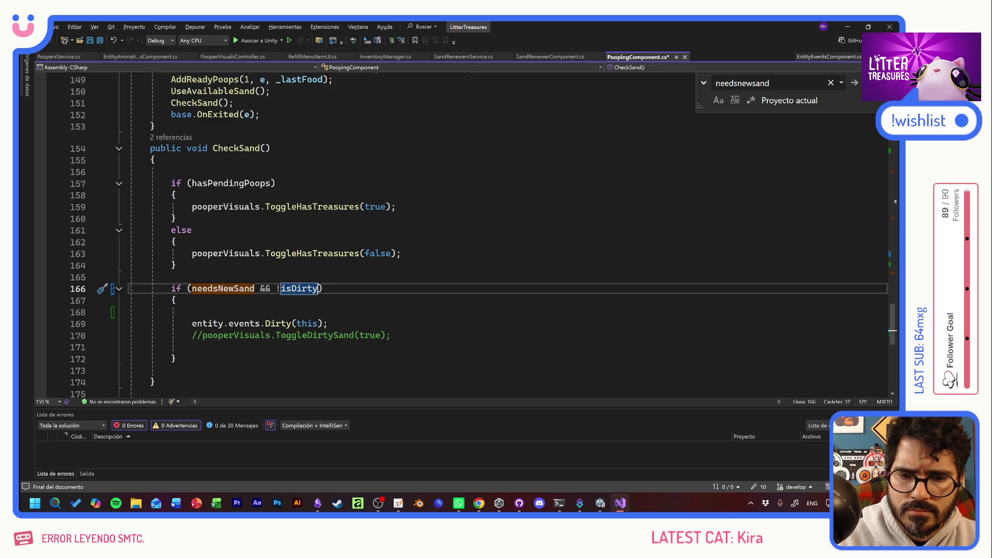
key("Down")
key("Down")
key("Down")
key("Home")
key("shift+Down")
key("shift+Down")
key("ctrl+v")
key("ctrl+s")
left_click(192, 312)
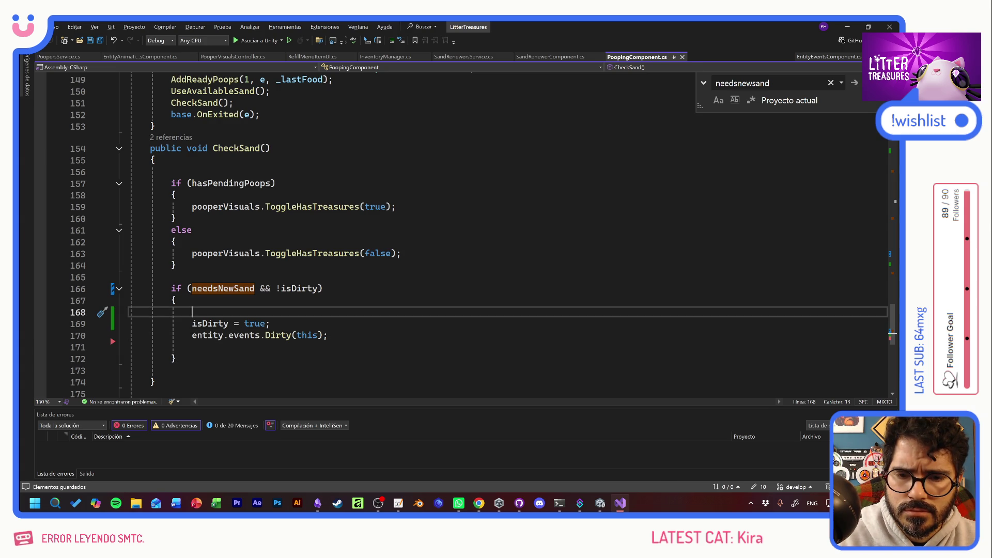
Step: Review ChatGPT's two suggested Refill lines and scroll back up to Refill
key("alt+Tab")
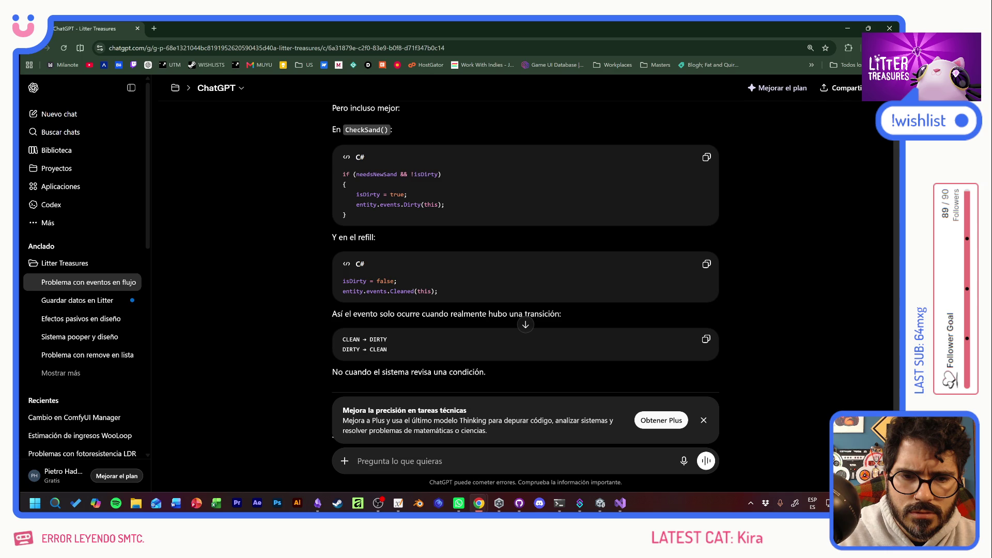
left_click_drag(438, 291, 342, 280)
key("alt+Tab")
scroll(465, 232, "up", 10)
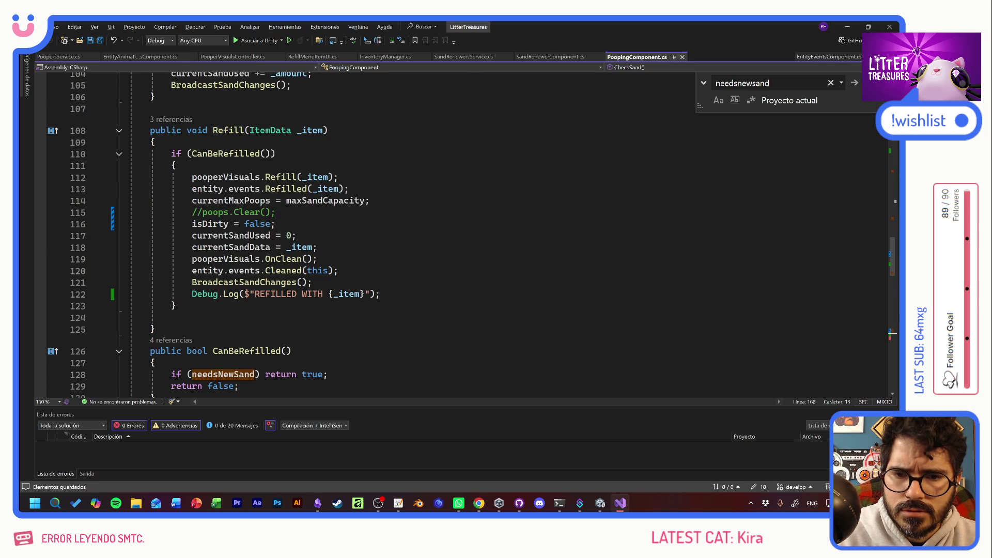
Step: Move 'isDirty = false;' in Refill to just after currentSandData, space out the lines, and save
left_click(316, 247)
left_click(276, 224)
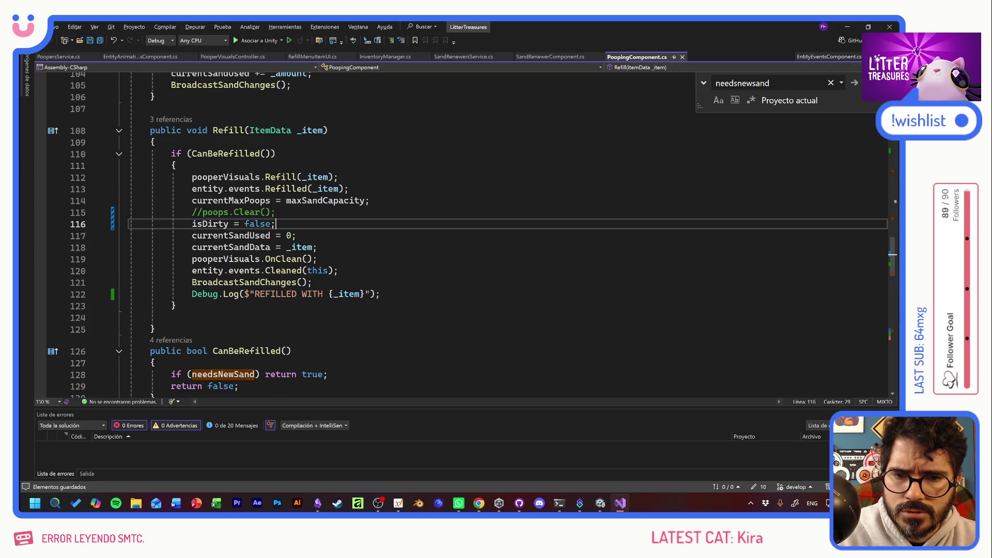
left_click_drag(276, 224, 192, 223)
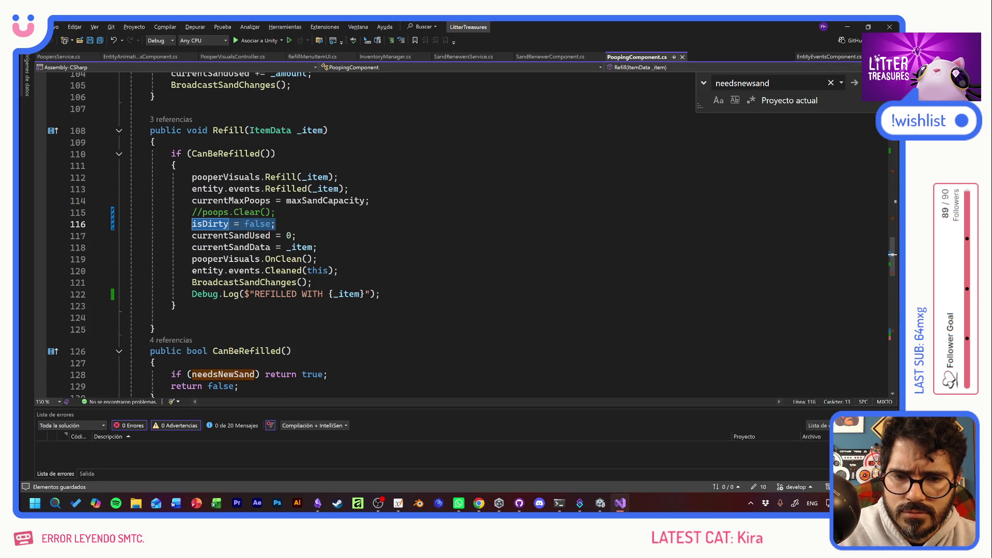
key("ctrl+x")
left_click(316, 247)
key("Return")
key("ctrl+v")
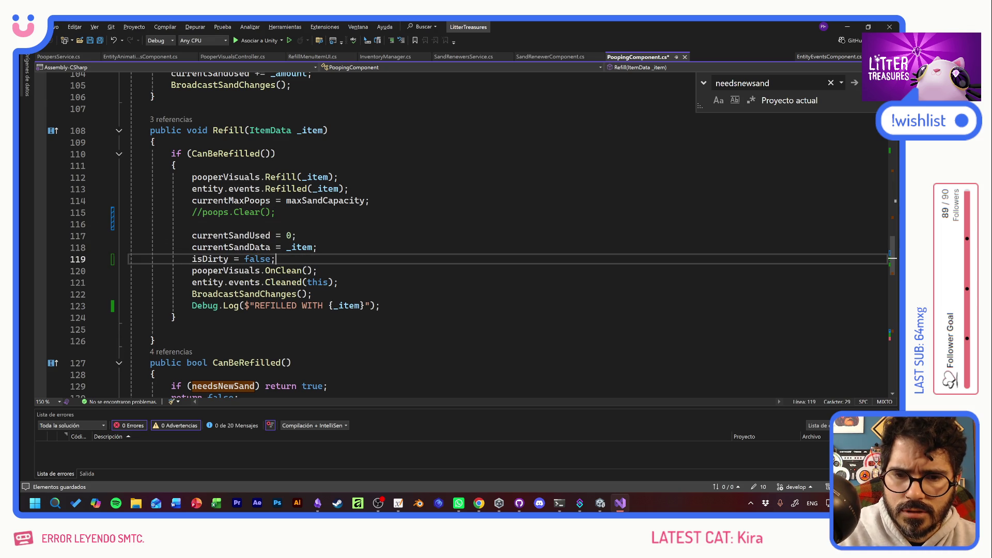
key("Up")
key("End")
key("Return")
key("Down")
key("Down")
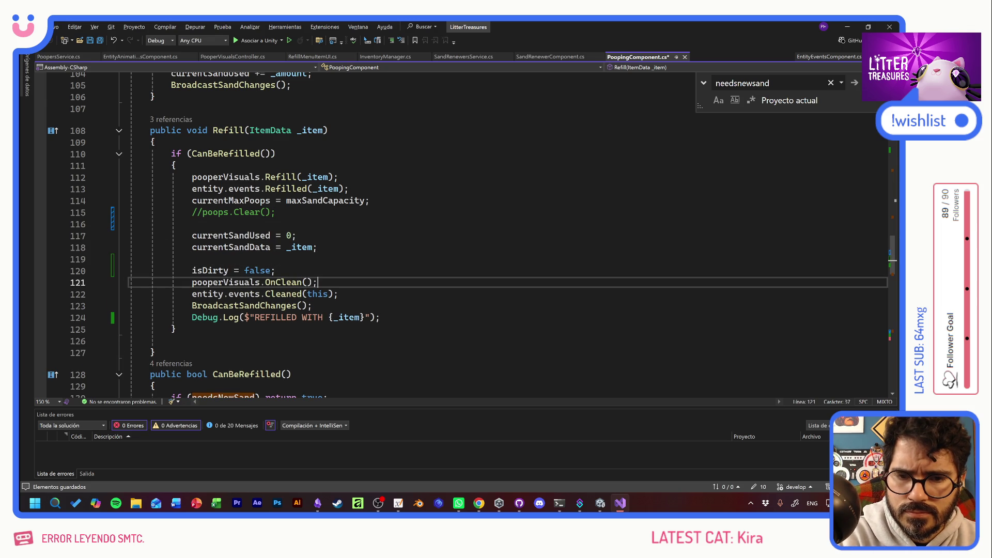
key("End")
key("Return")
left_click(275, 270)
key("ctrl+s")
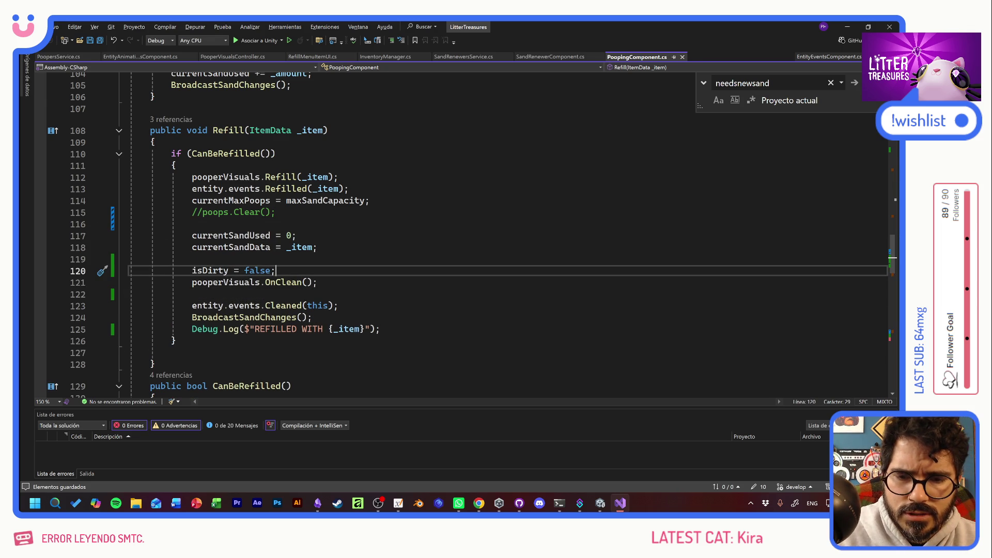
Step: Search 'contamination' to open EntityContaminationComponent.cs
key("alt+Tab")
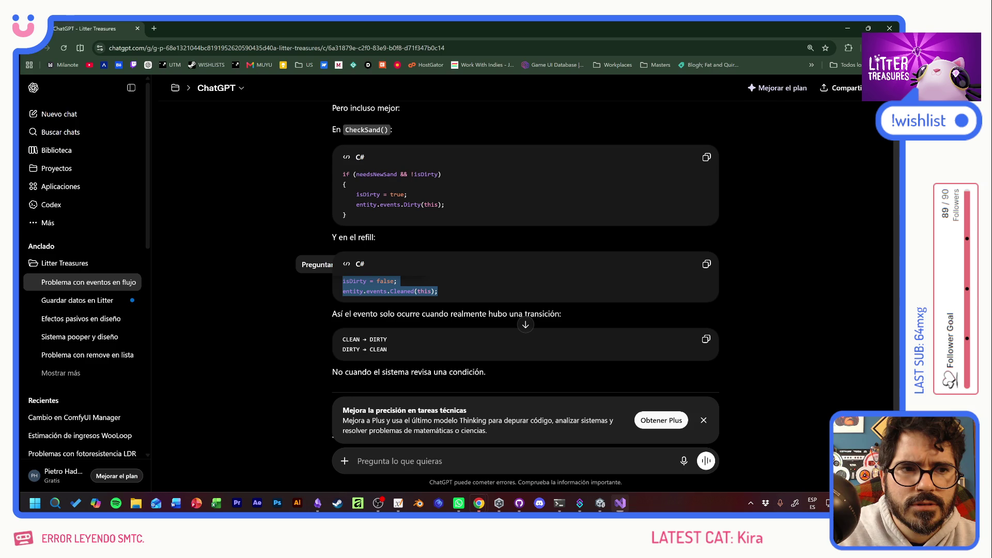
key("alt+Tab")
key("Down")
key("Down")
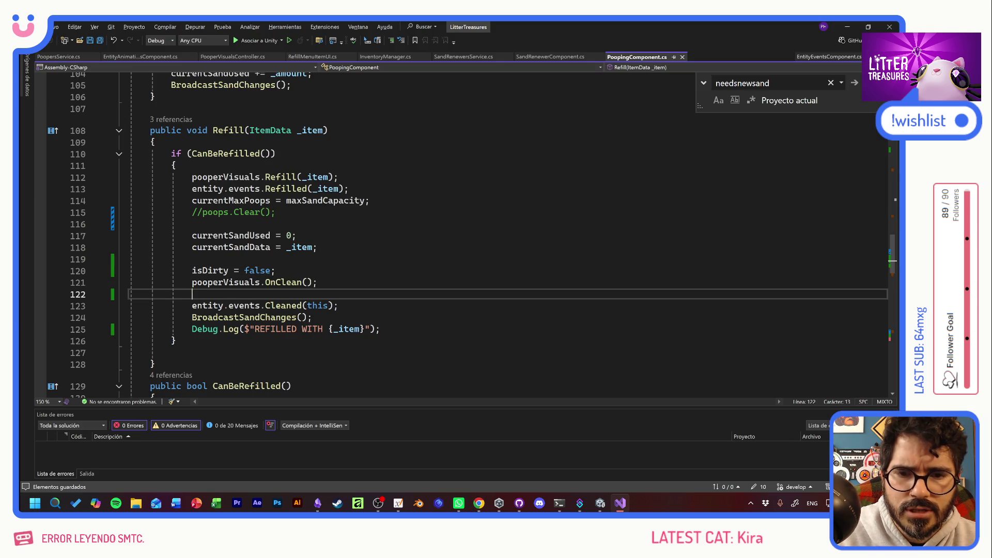
key("ctrl+f")
type("c")
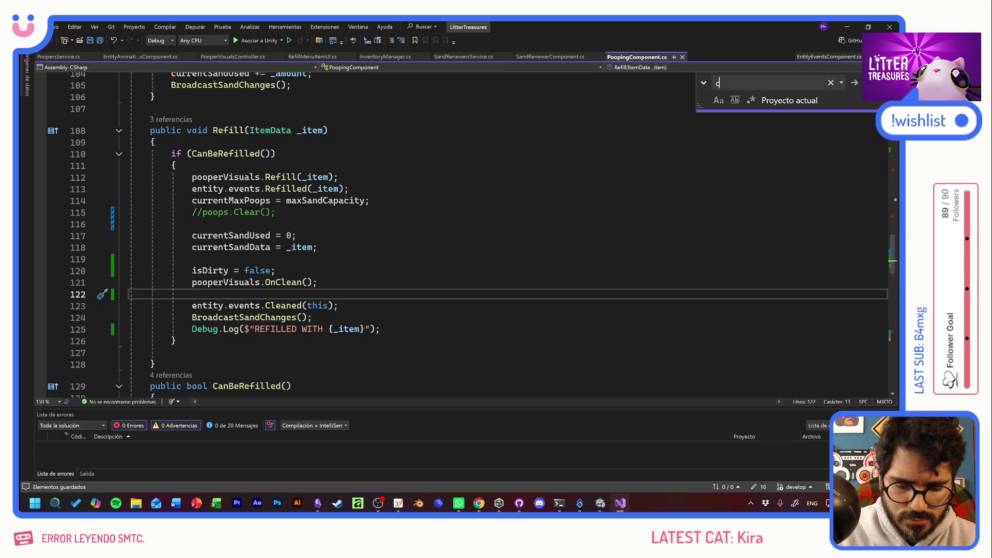
type("ontamination")
key("Return")
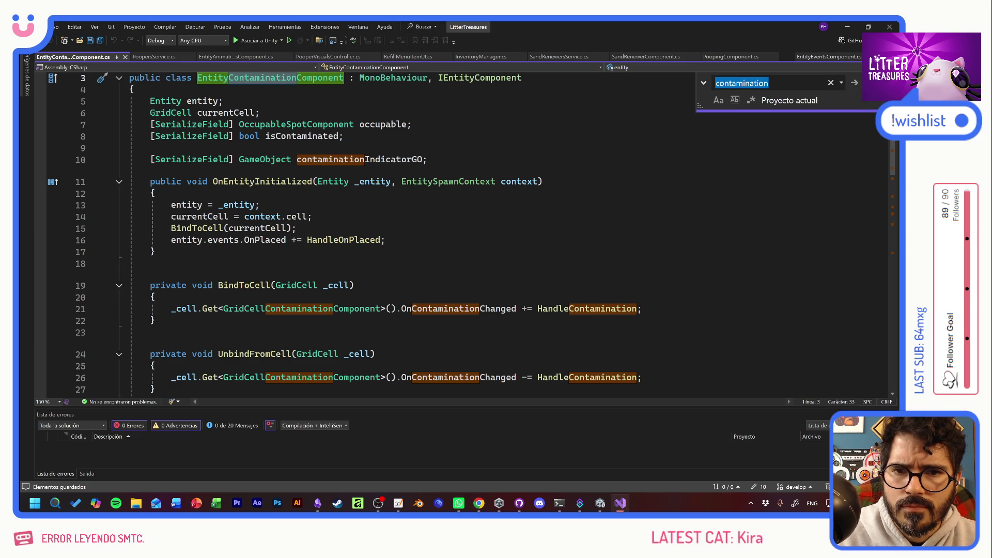
Step: Scroll through the contamination component code to review how it is structured
left_click(313, 216)
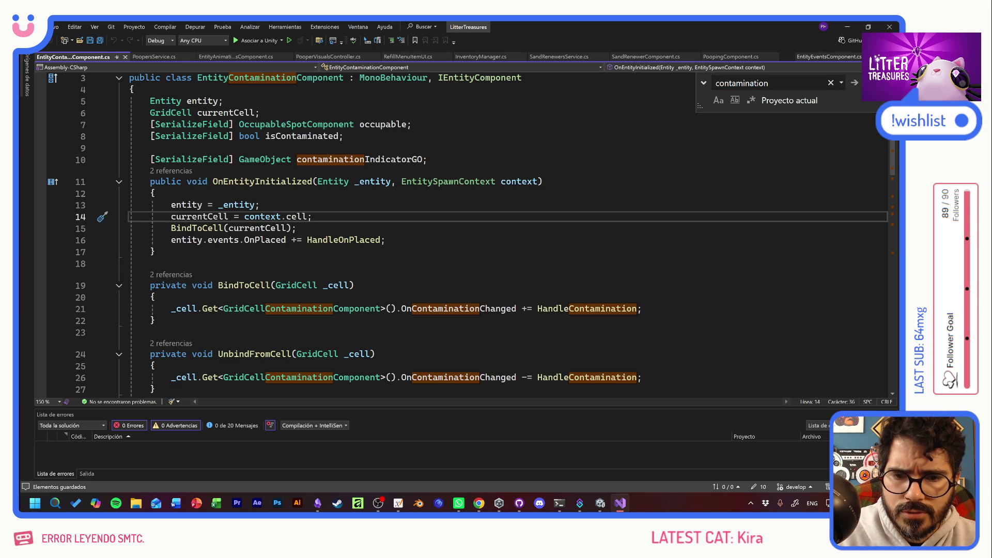
scroll(465, 233, "down", 5)
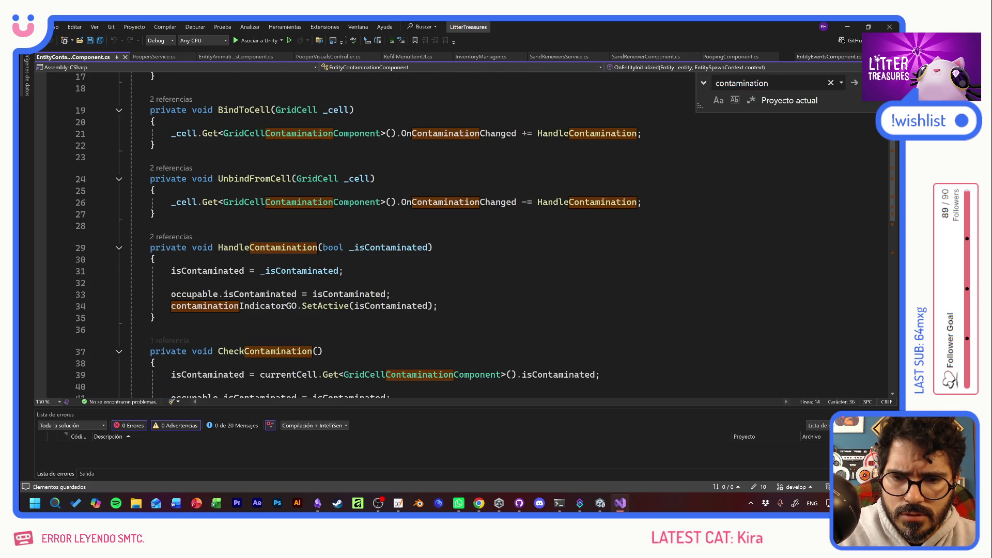
scroll(464, 233, "up", 3)
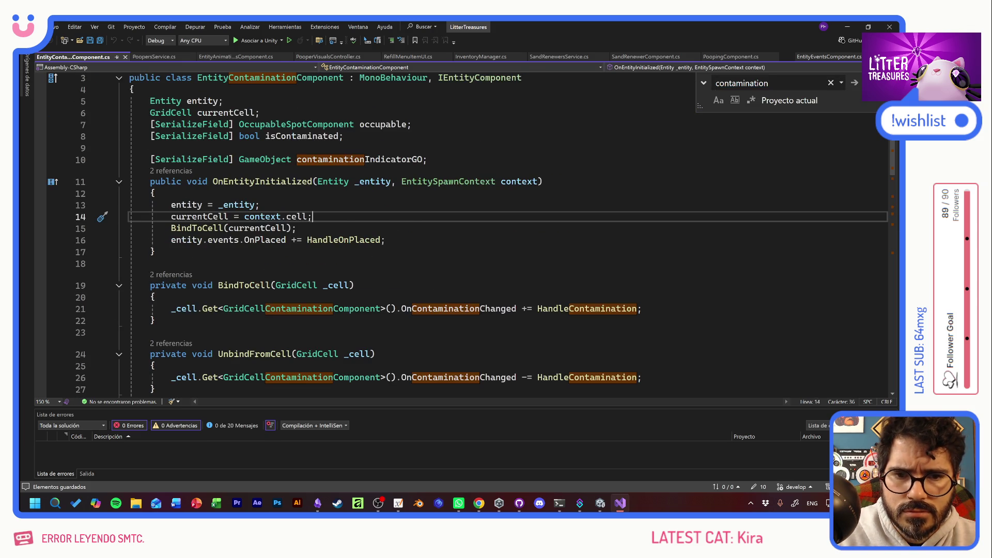
scroll(465, 232, "down", 4)
scroll(465, 233, "down", 1)
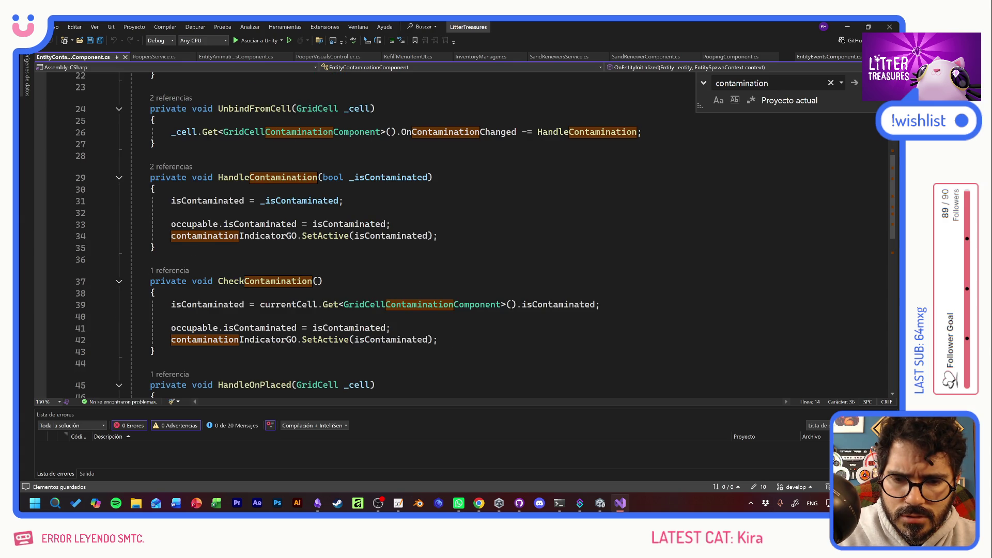
scroll(464, 232, "down", 3)
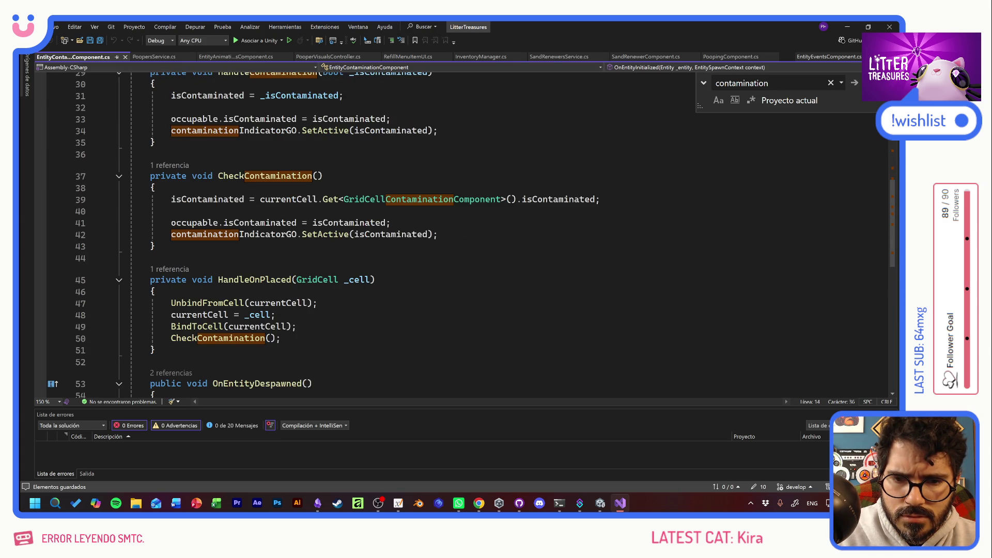
scroll(465, 232, "down", 4)
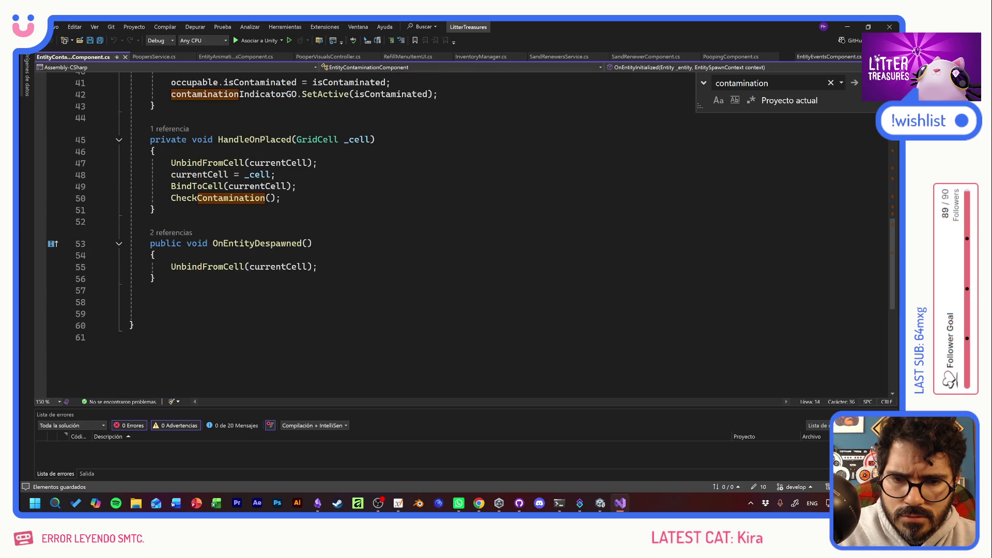
Step: Search 'ondirty' to step through the OnDirty matches and jump to the HandleDirty definition
key("ctrl+f")
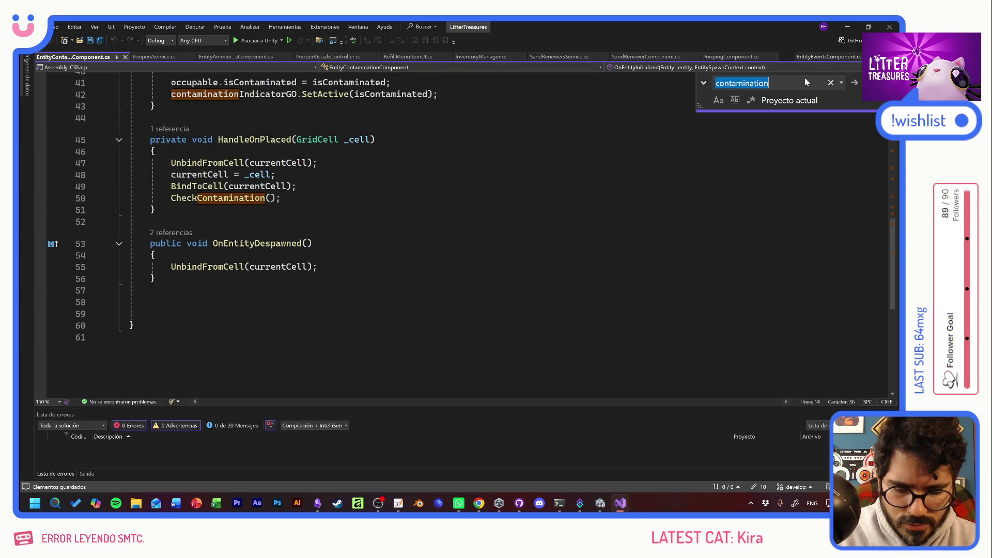
type("ondirty")
key("Return")
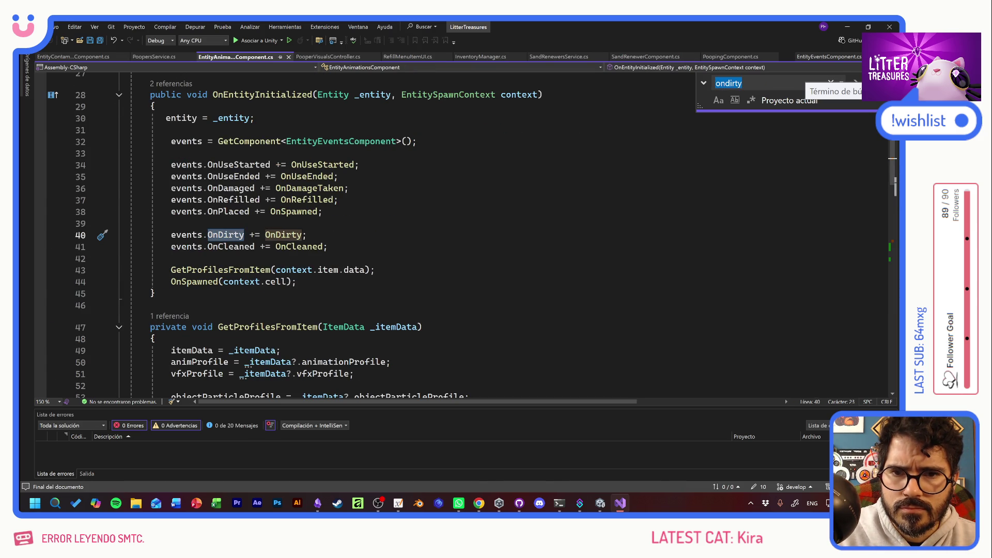
key("Return")
key("Return")
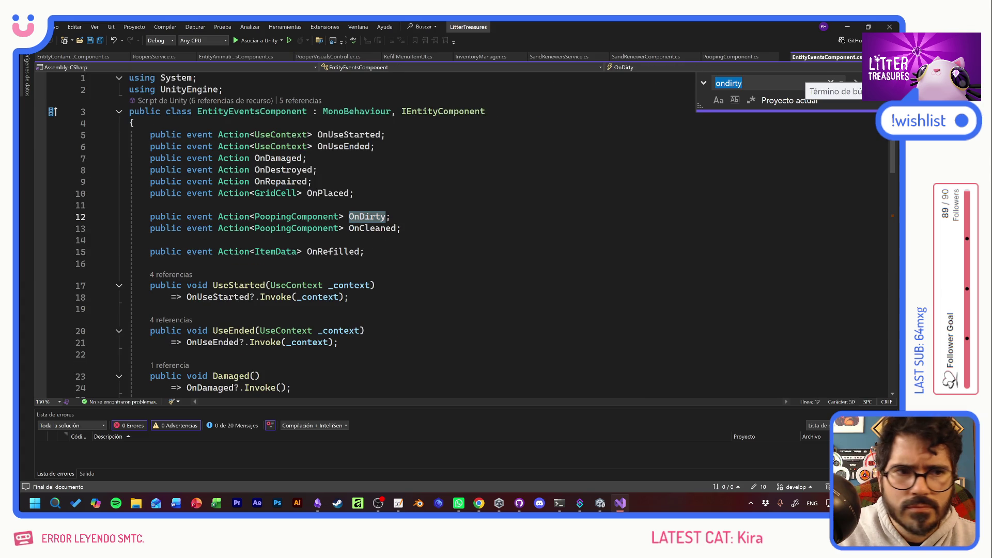
key("Return")
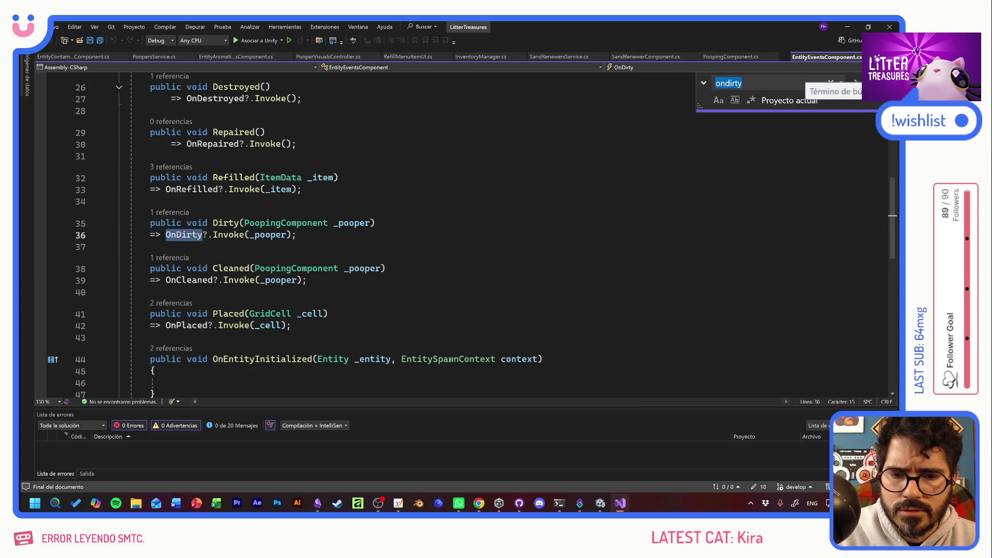
key("Return")
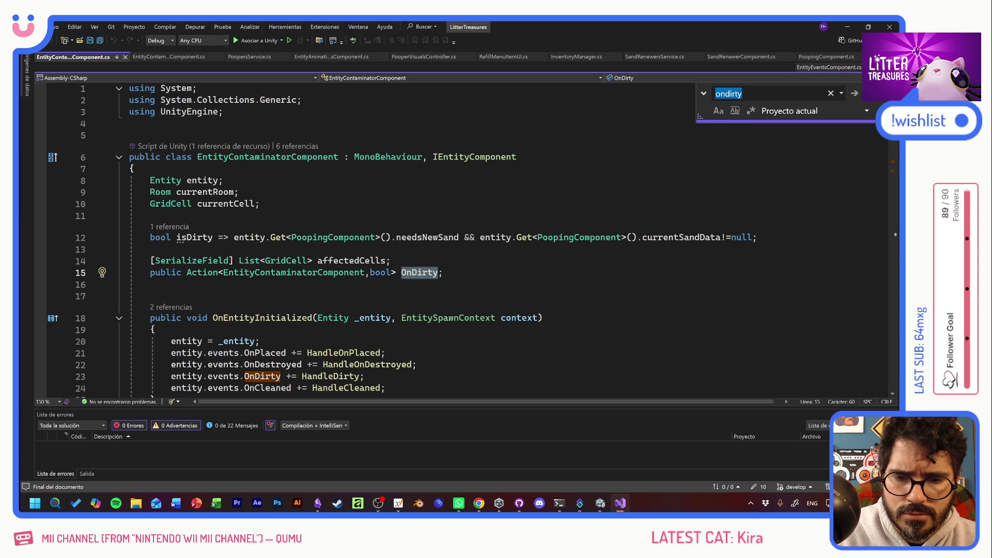
scroll(362, 237, "down", 3)
left_click(338, 272, "ctrl")
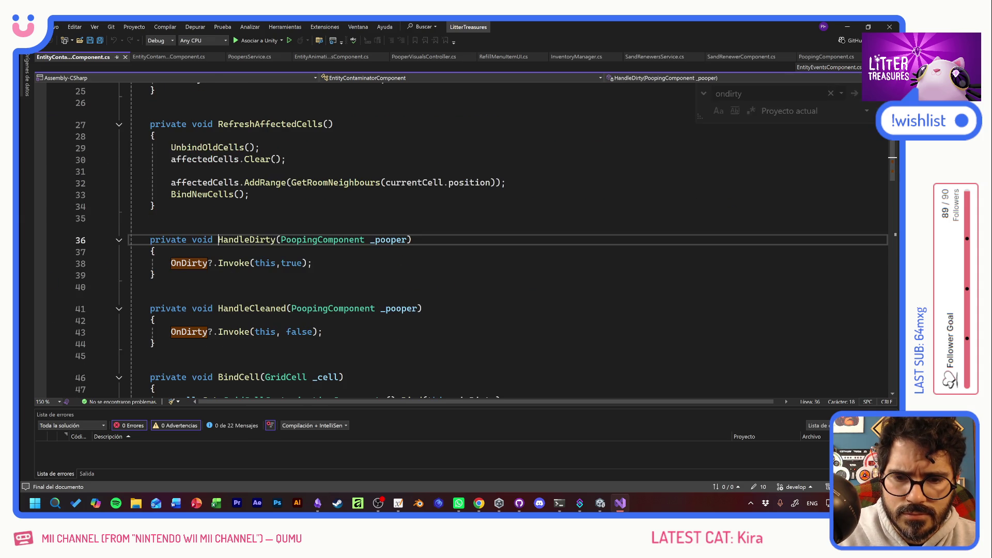
Step: Wrap HandleDirty's OnDirty invoke in an if(_pooper.isDirty) check and save the script
left_click(155, 251)
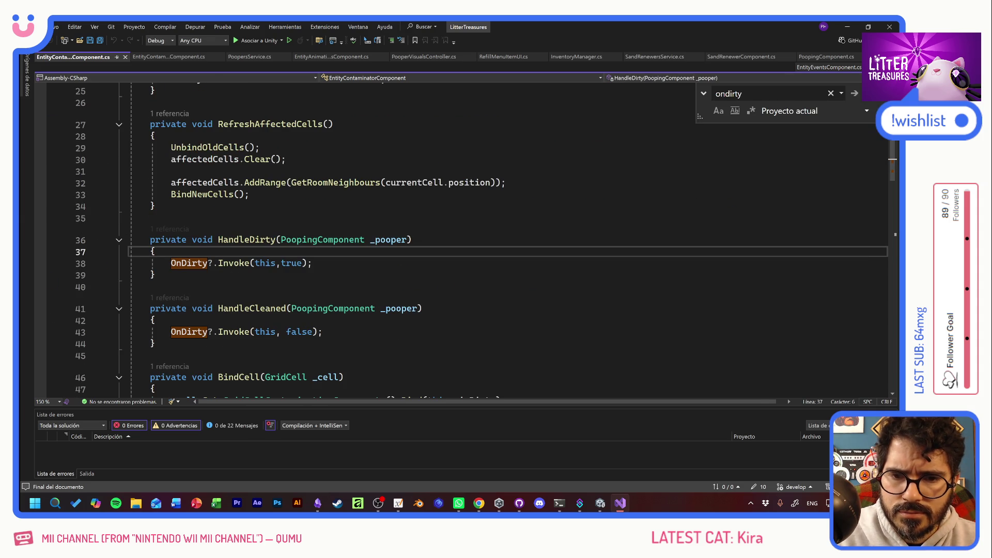
key("Return")
type("if(_")
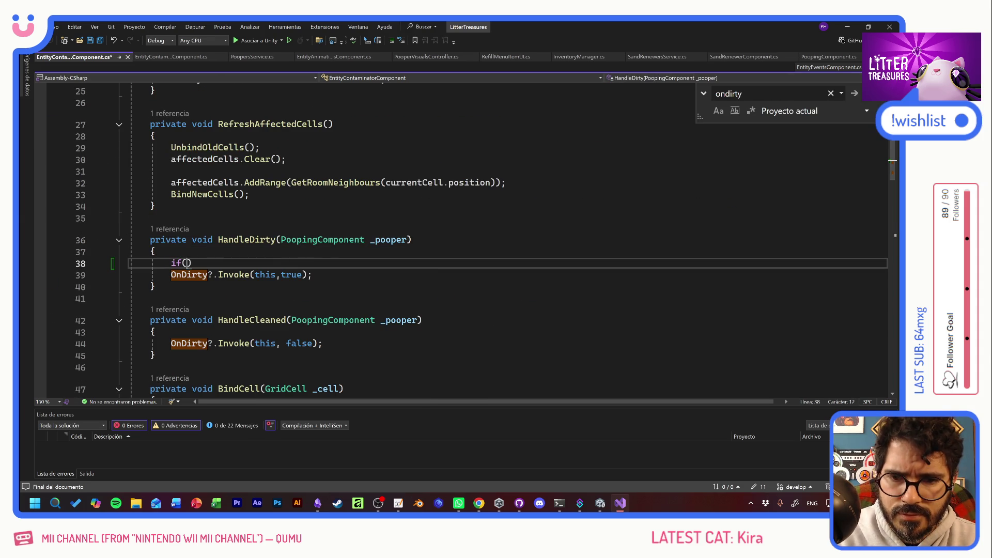
type("poop")
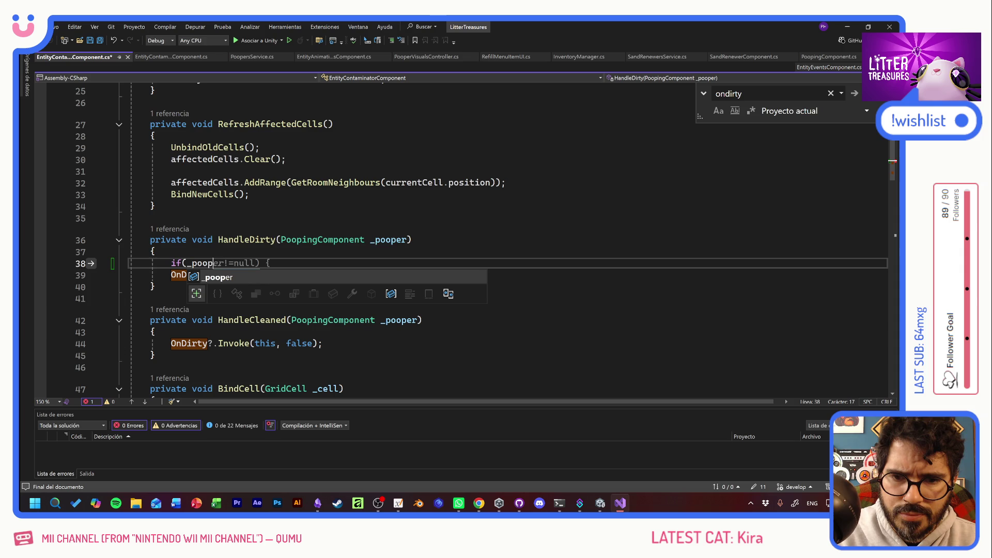
type("er.")
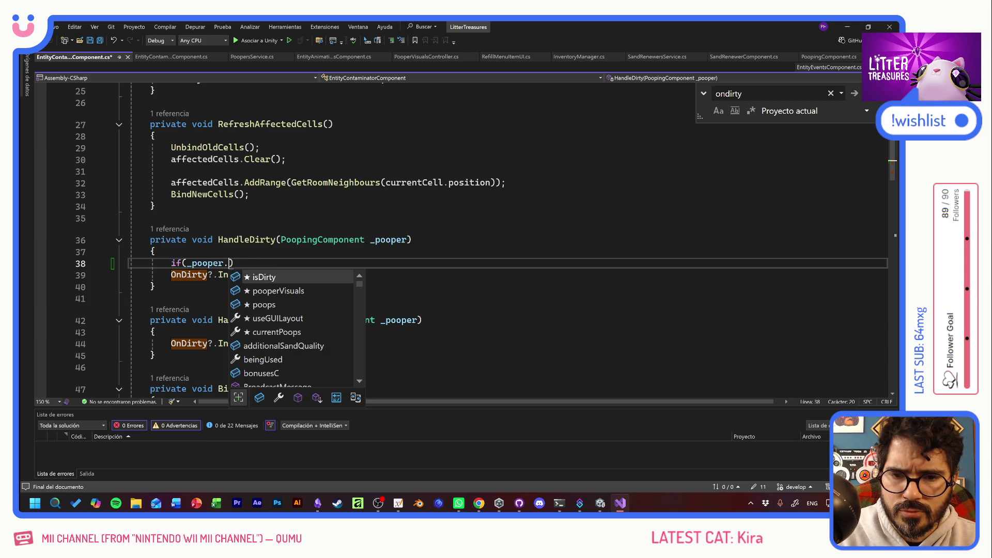
key("Tab")
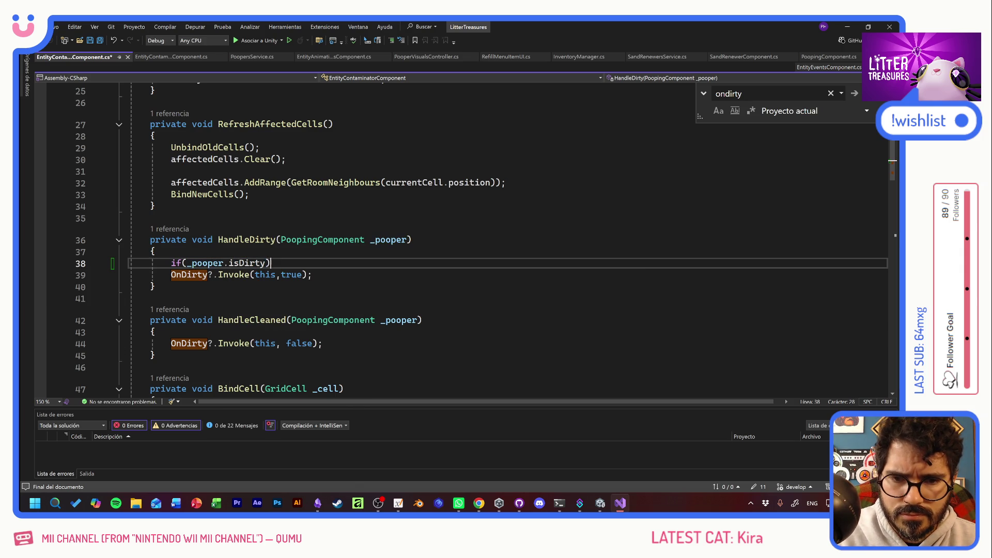
key("Down")
key("End")
key("shift+Home")
key("shift+Home")
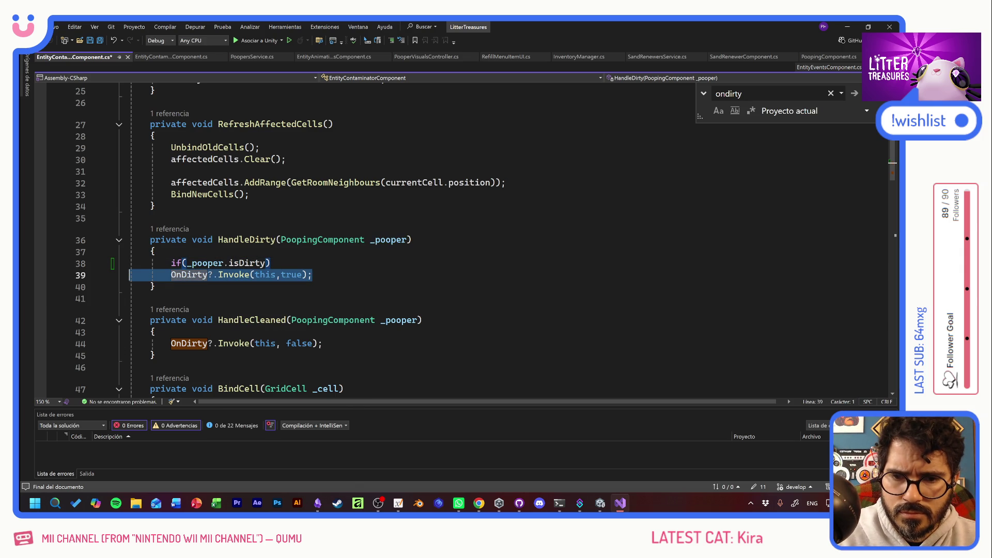
key("ctrl+x")
key("Up")
key("End")
key("ctrl+v")
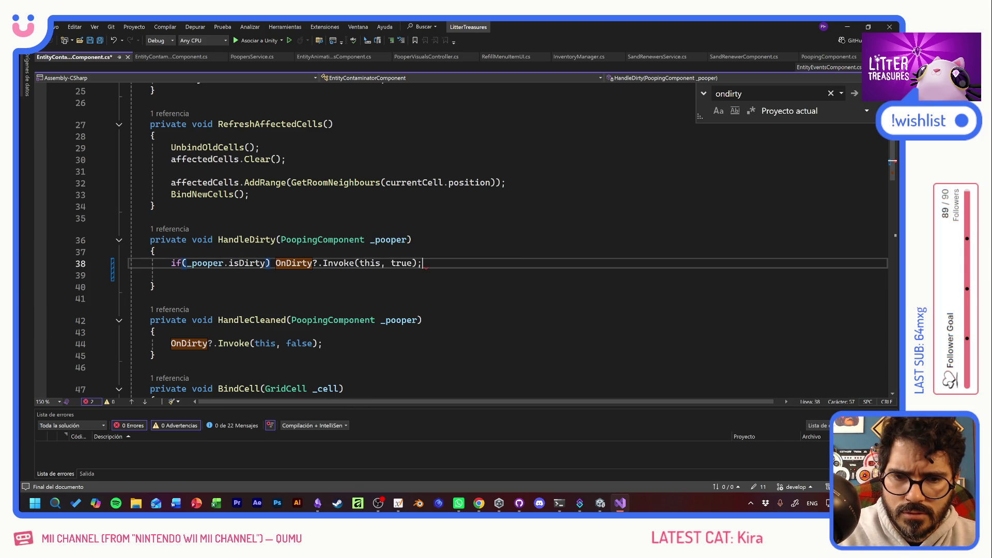
key("ctrl+s")
Step: Copy the isDirty condition into HandleCleaned, negated with '!', before its OnDirty call
key("Down")
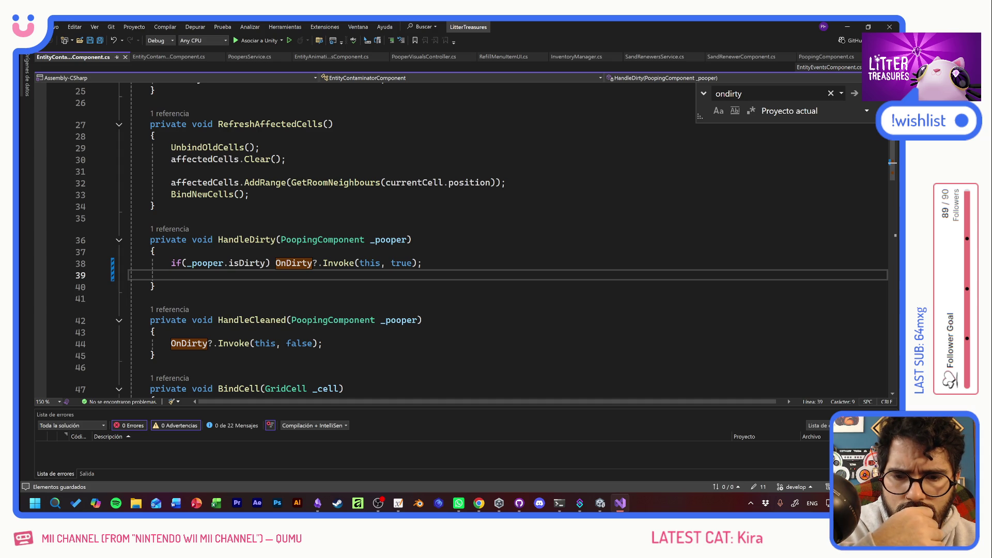
left_click_drag(270, 263, 187, 263)
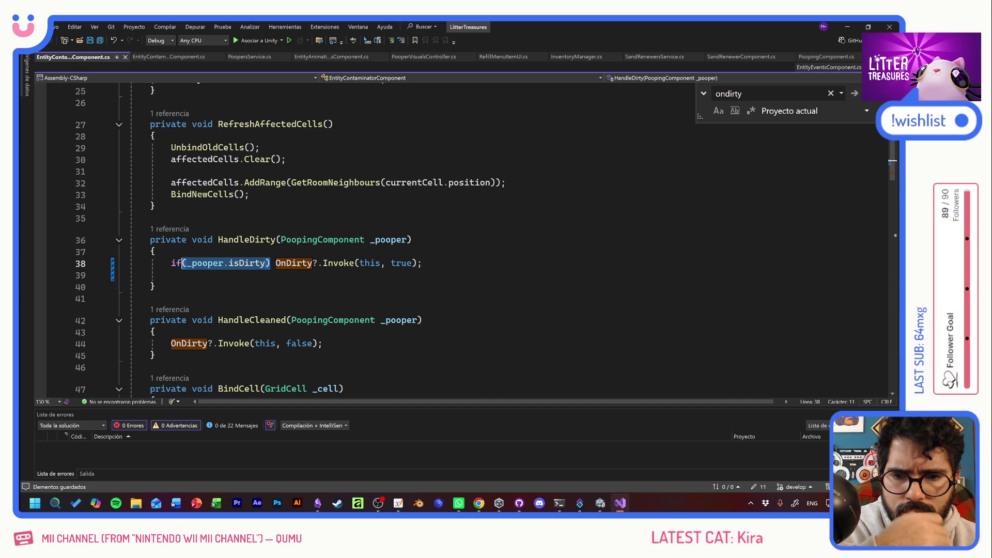
key("ctrl+c")
left_click(171, 343)
key("ctrl+v")
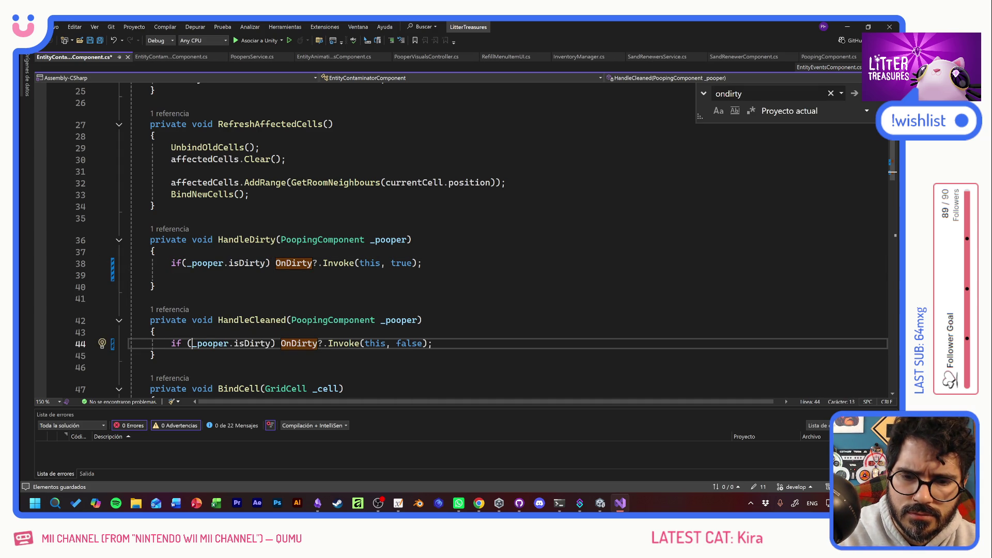
type("!")
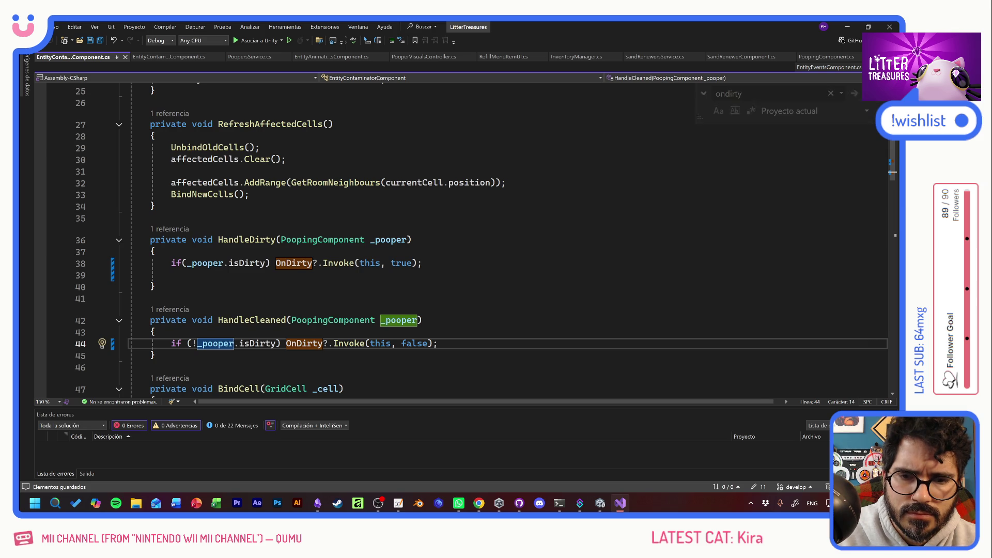
Step: Recheck the line 38 isDirty condition in HandleDirty, then move to EntityAnimationsComponent.cs
left_click(155, 286)
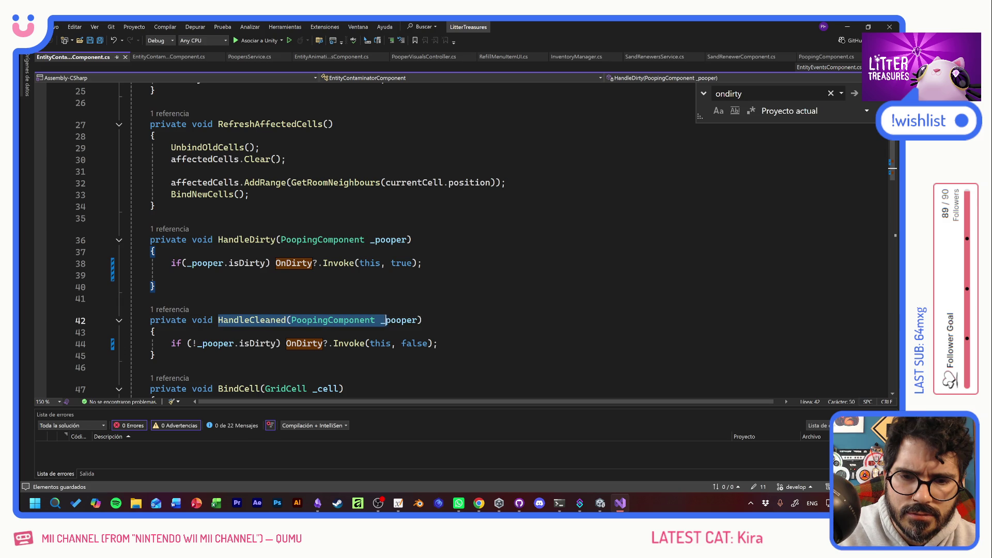
left_click(421, 263)
key("Down")
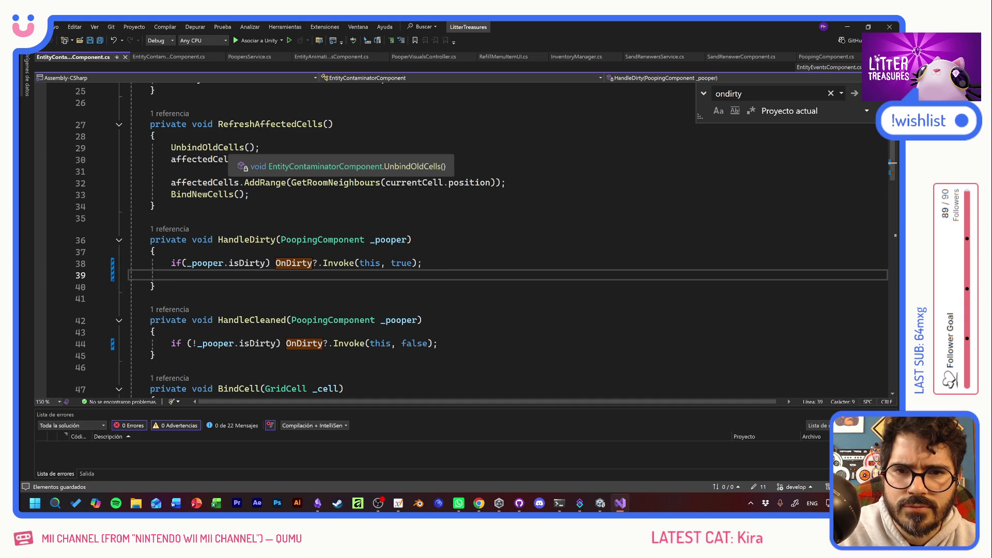
left_click_drag(269, 263, 171, 263)
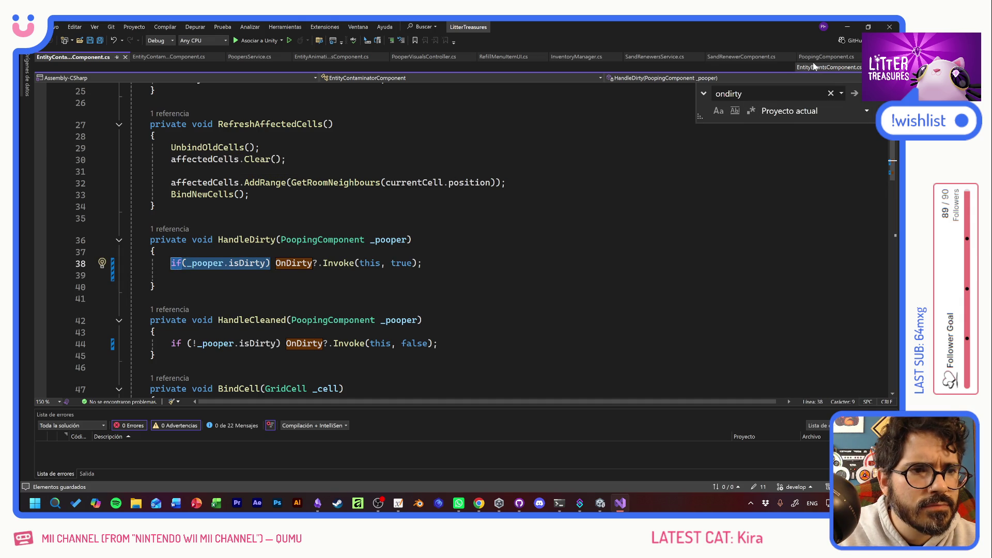
left_click(316, 56)
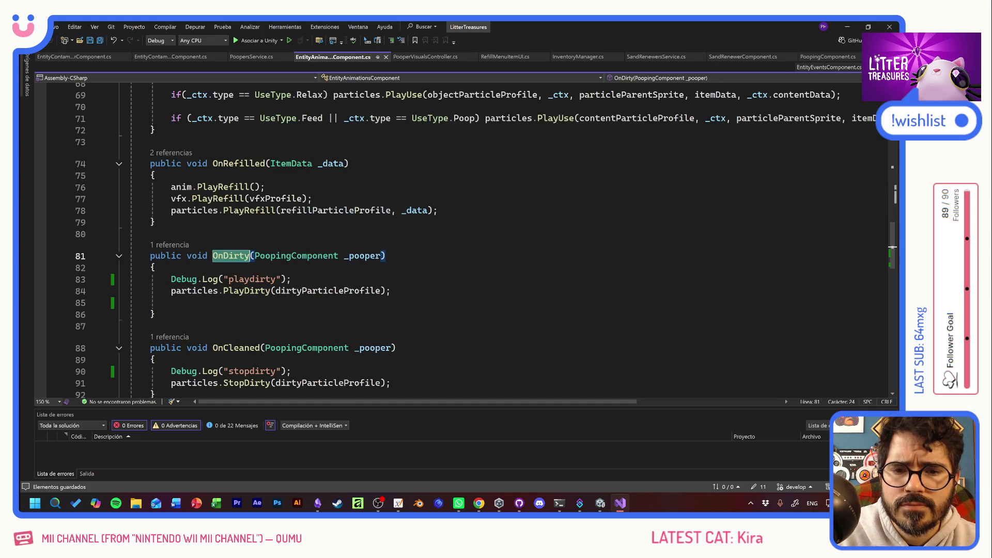
Step: Guard particles.PlayDirty with 'if (_pooper.isDirty)' on line 84, then start Play mode in Unity
left_click(171, 291)
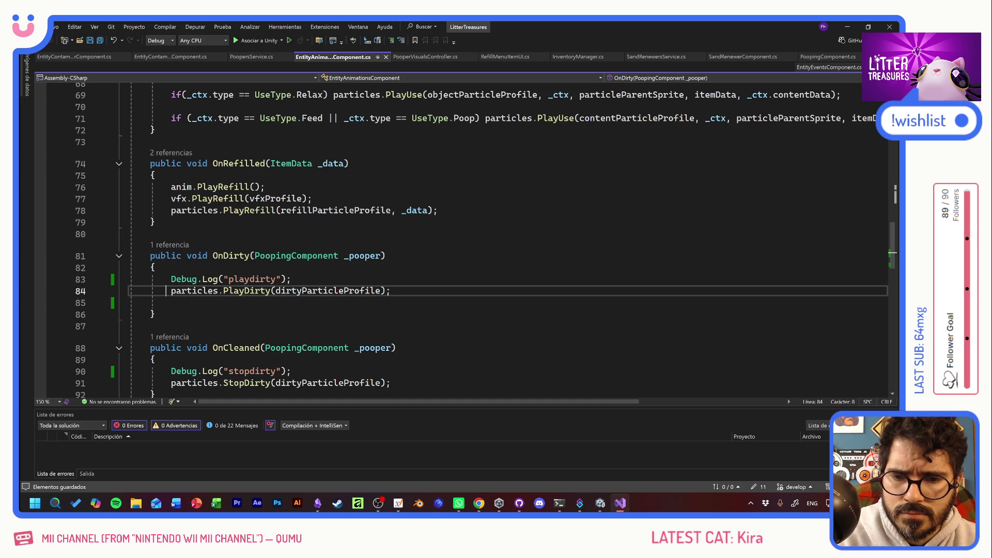
type("if (_pooper.isDirty)")
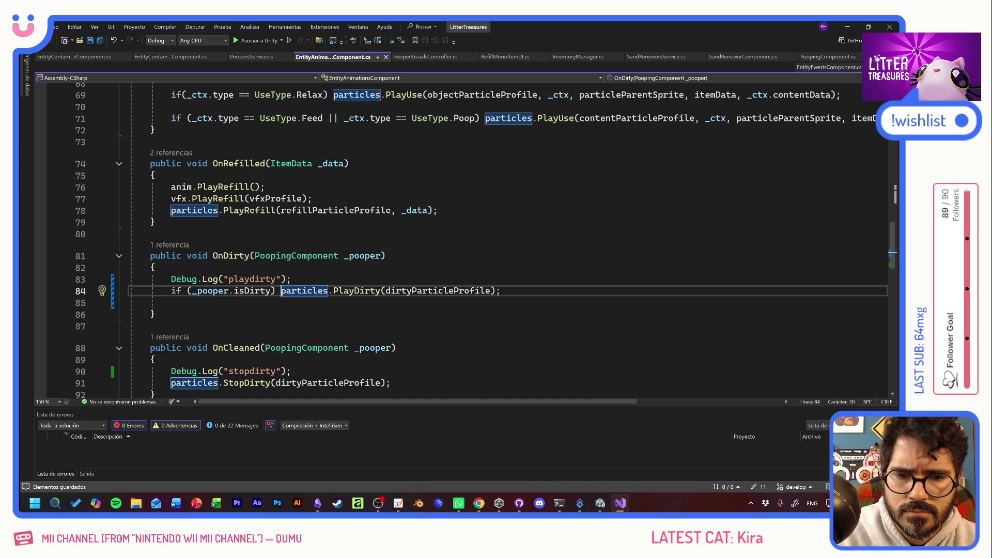
key("alt+Tab")
key("Escape")
key("alt+Tab")
key("Tab")
key("Tab")
key("Escape")
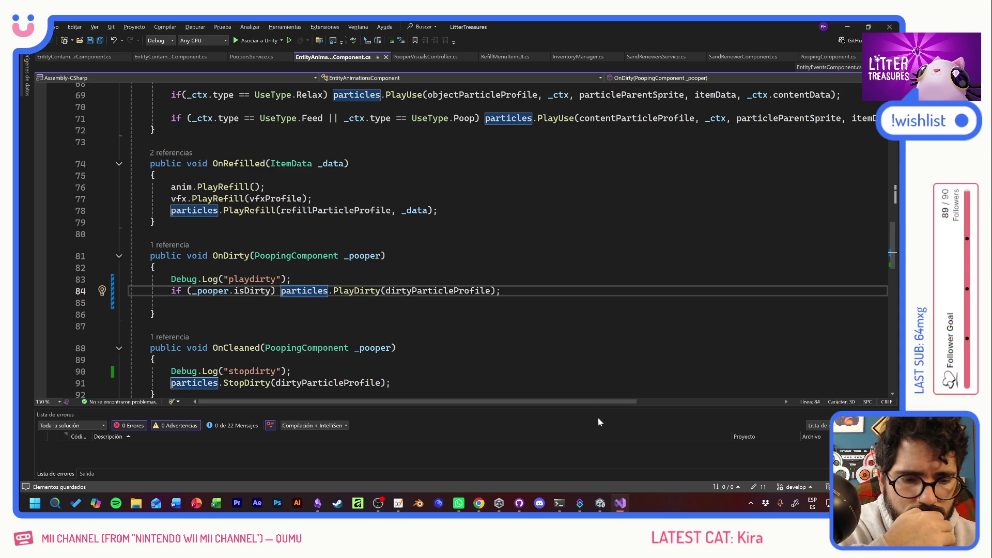
left_click(600, 503)
left_click(476, 47)
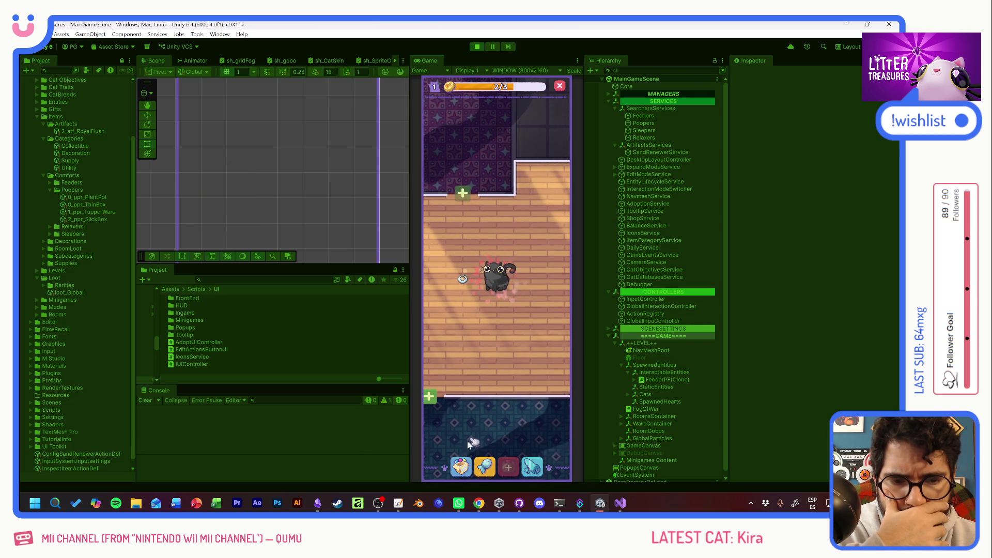
Step: Place the scratch pole relaxer and thin sand box, then clean and refill the sand box
left_click(460, 466)
left_click(443, 326)
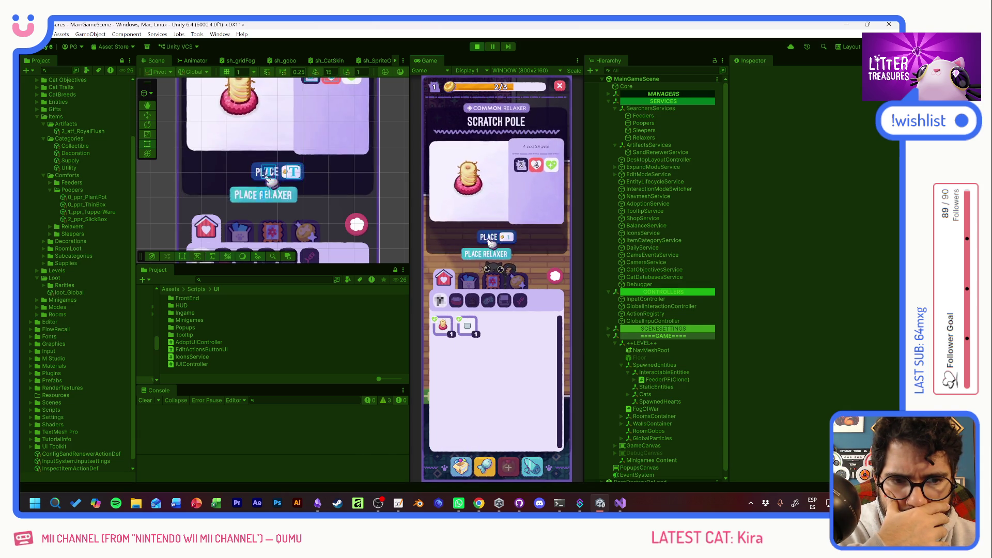
left_click(492, 178)
left_click(476, 440)
left_click(443, 326)
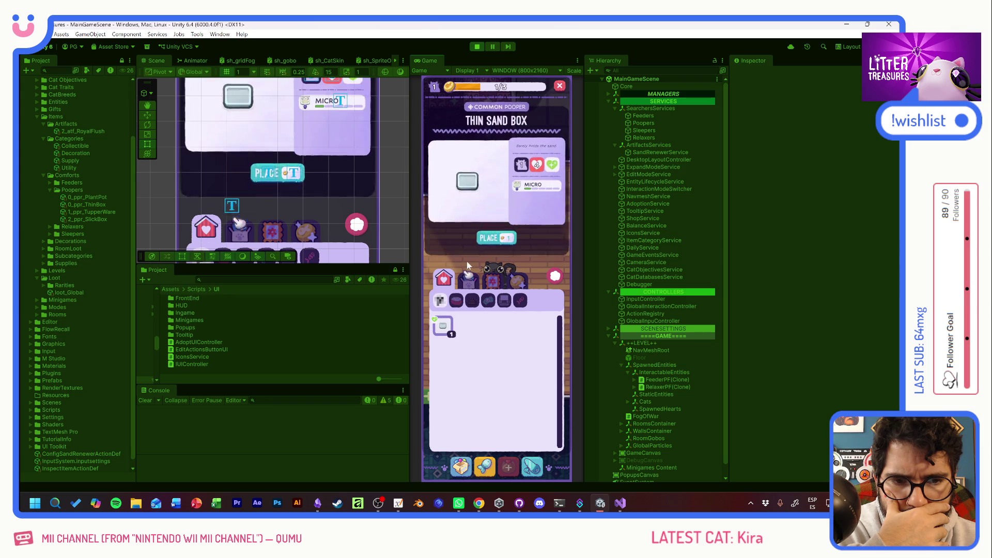
left_click(483, 233)
left_click(474, 465)
left_click(466, 331)
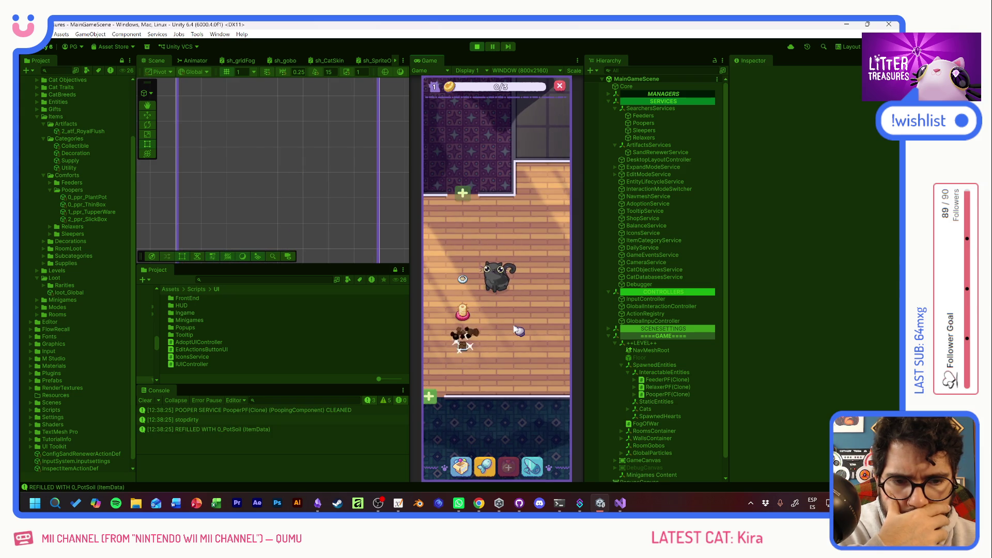
Step: Use the debug cheats panel to max out coins repeatedly and reach level 3
key("grave")
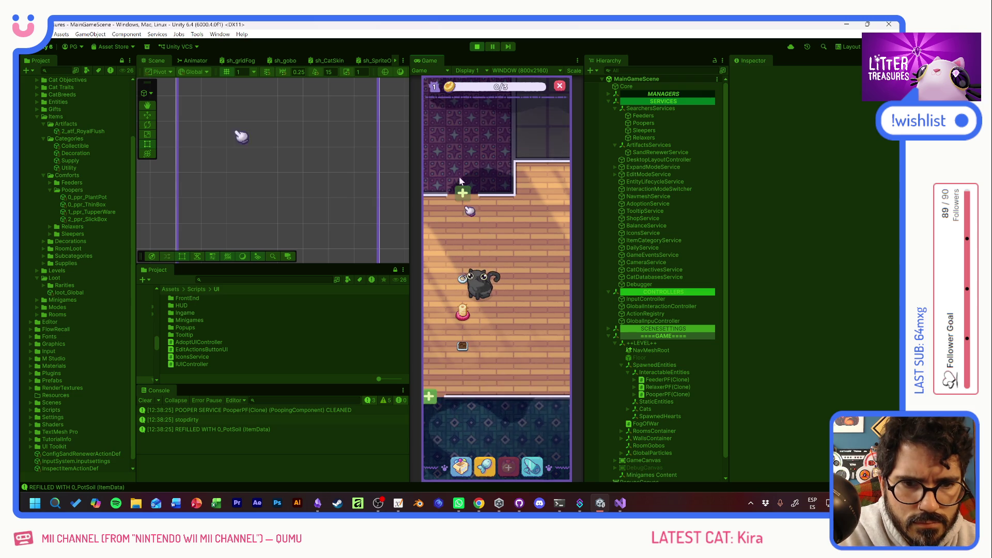
left_click(437, 110)
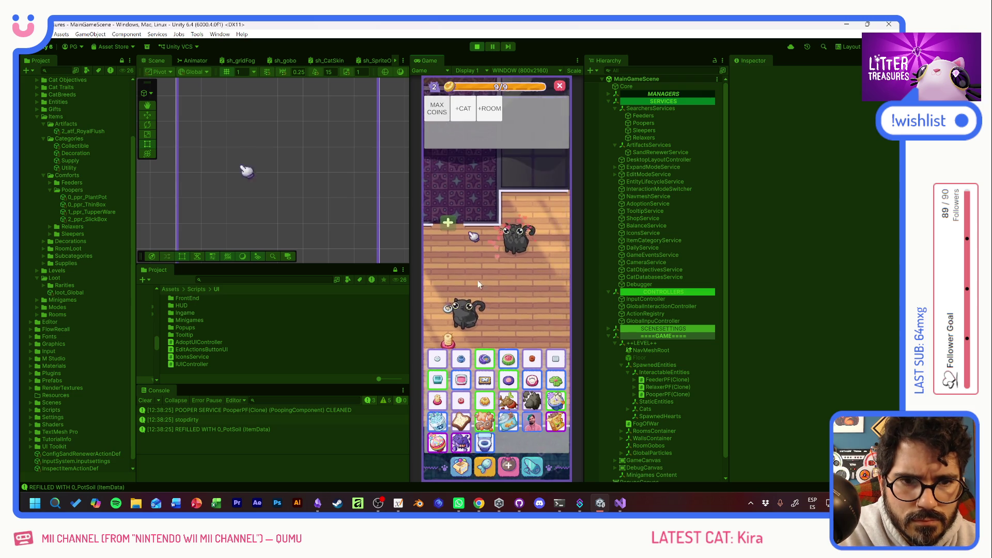
left_click(435, 109)
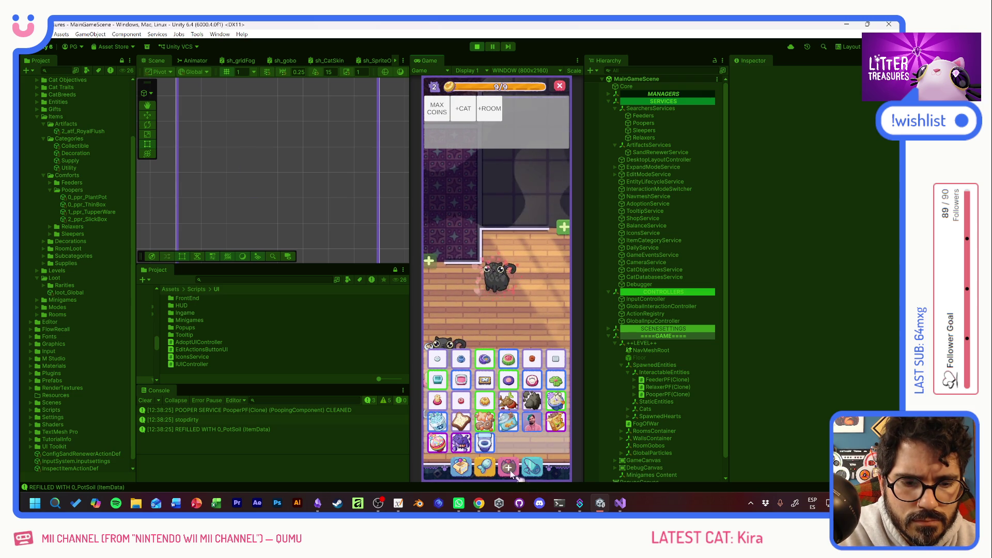
left_click(435, 109)
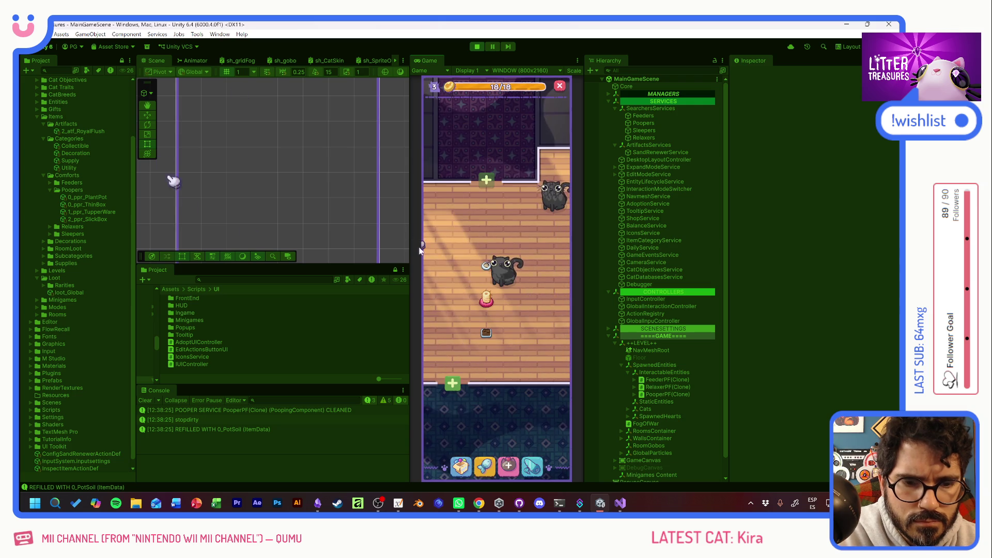
Step: Place a scratch pole in the room and check its info card
left_click(460, 467)
left_click(493, 325)
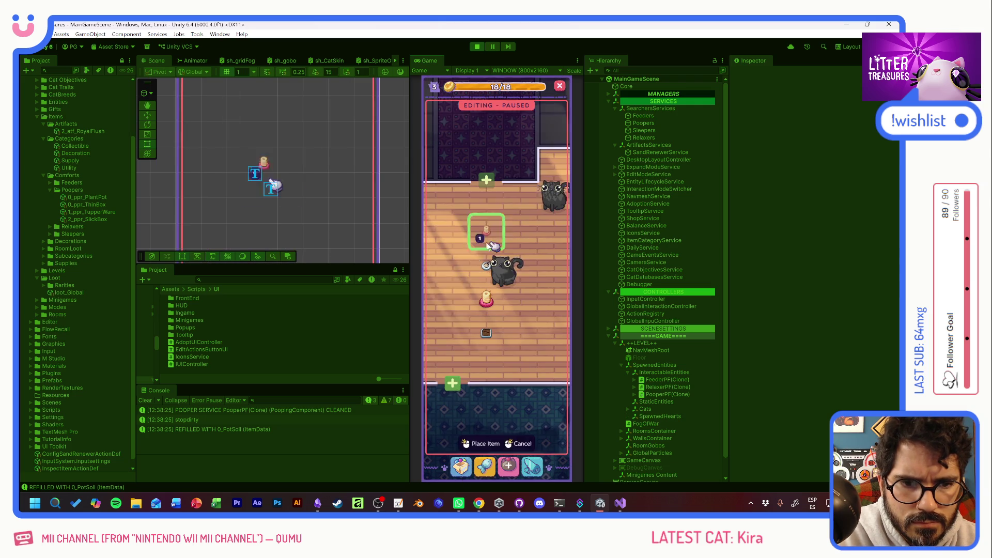
left_click(491, 254)
left_click(453, 298)
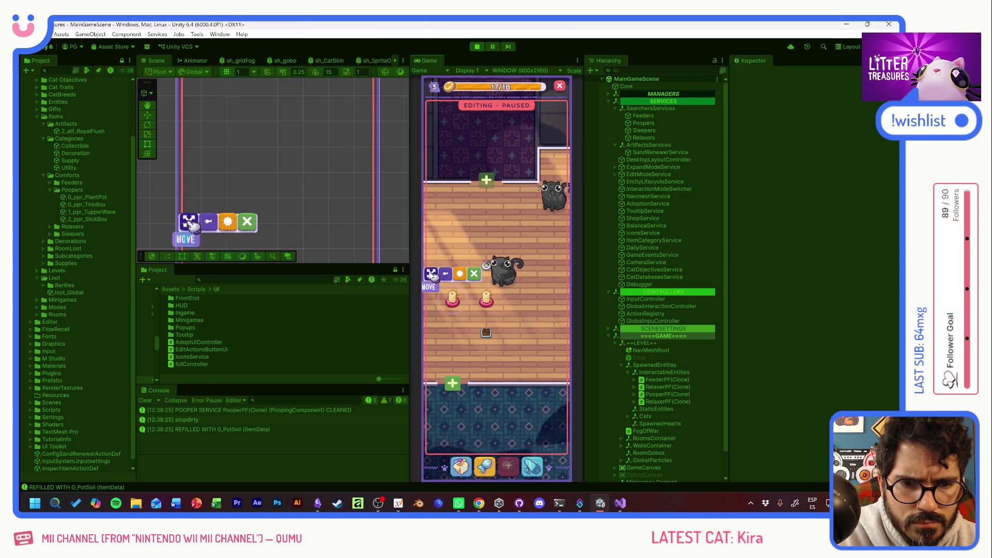
left_click(445, 276)
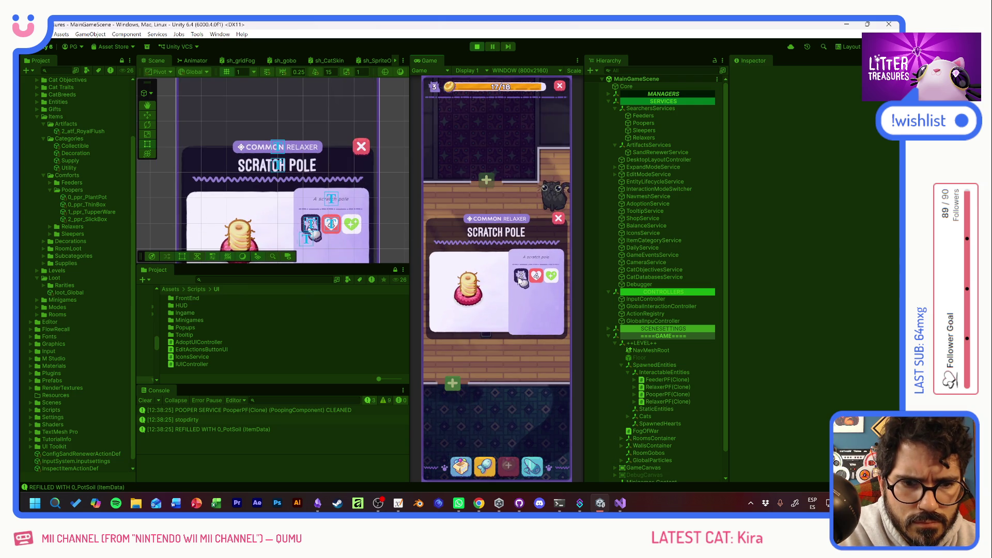
left_click(499, 330)
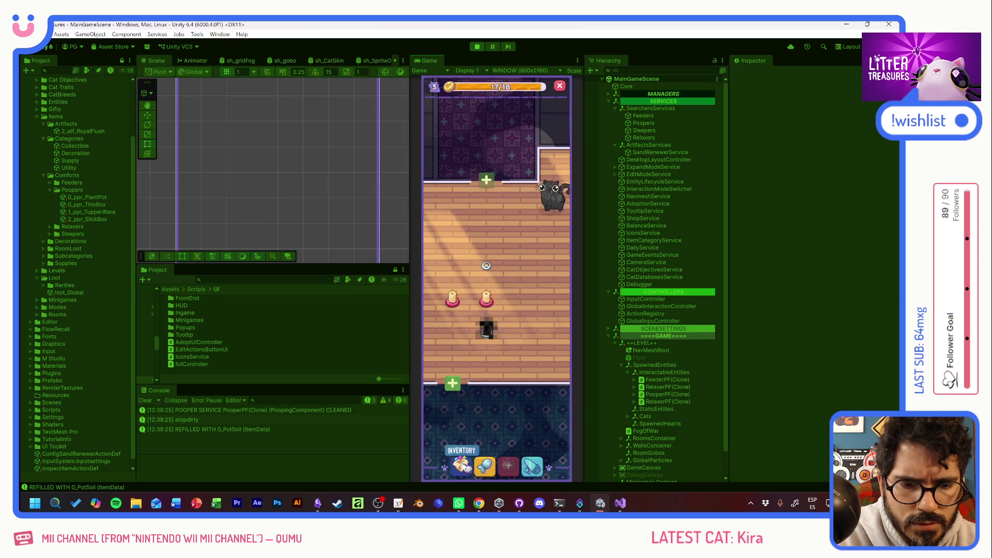
Step: Place the Moon Bowl feeder and a pillow in the room
left_click(461, 466)
left_click(453, 325)
left_click(488, 233)
left_click(485, 443)
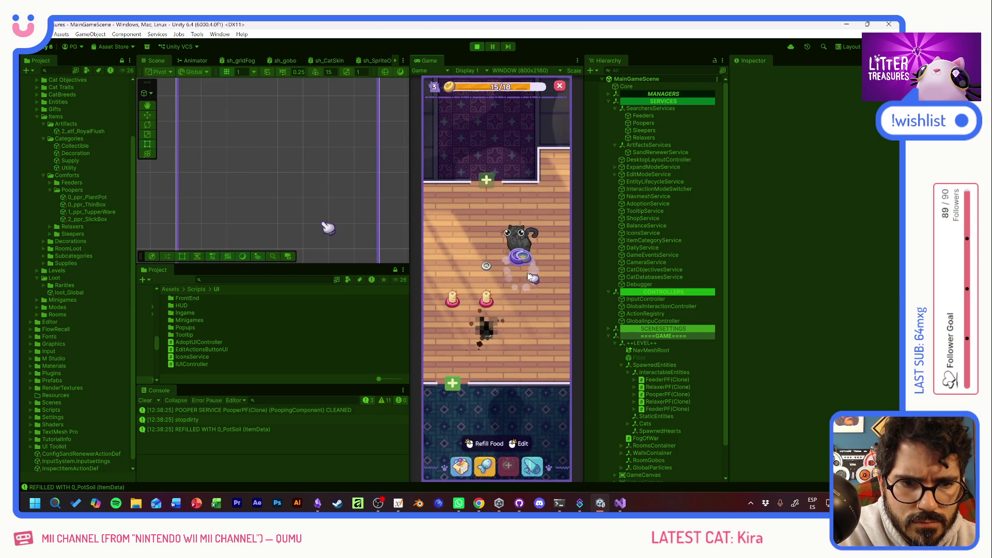
left_click(461, 467)
left_click(461, 399)
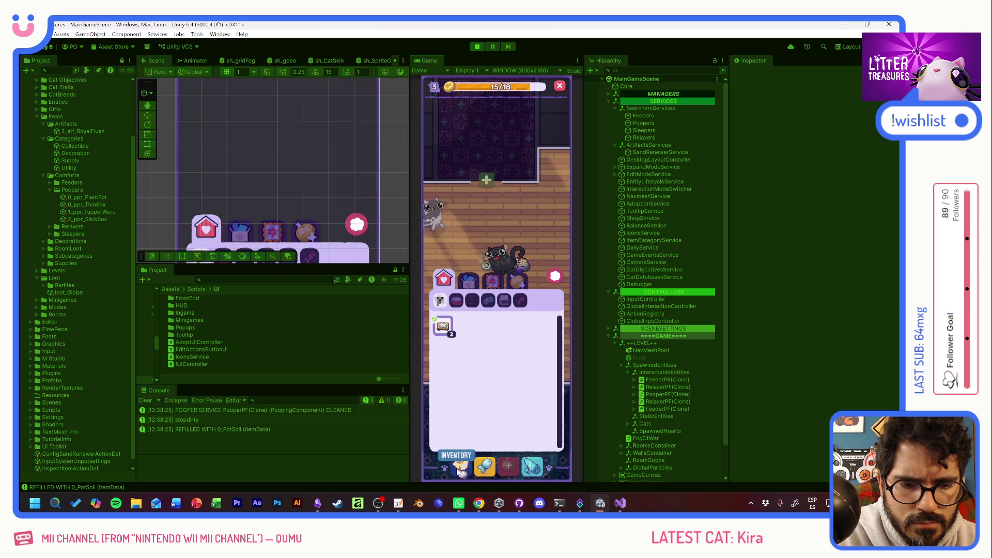
left_click(488, 233)
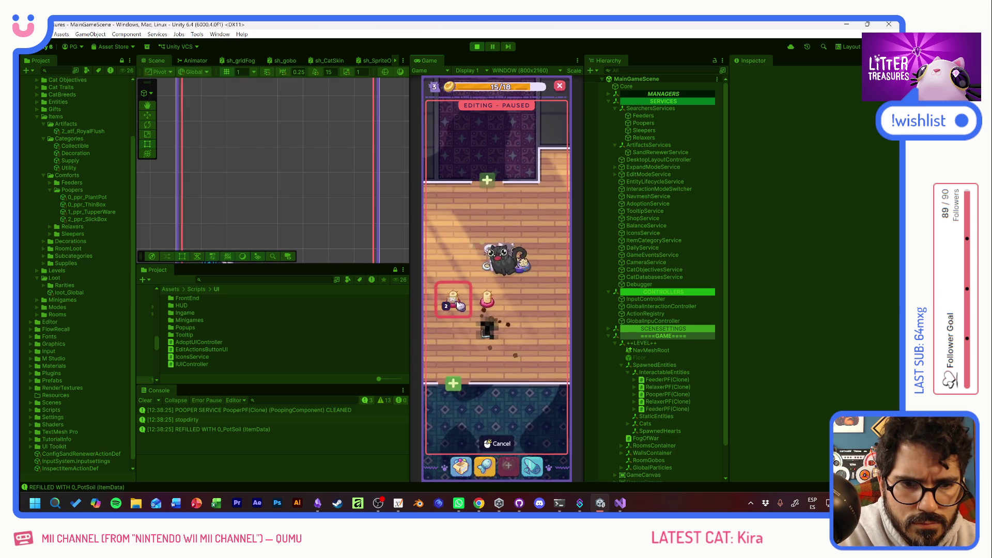
left_click(470, 443)
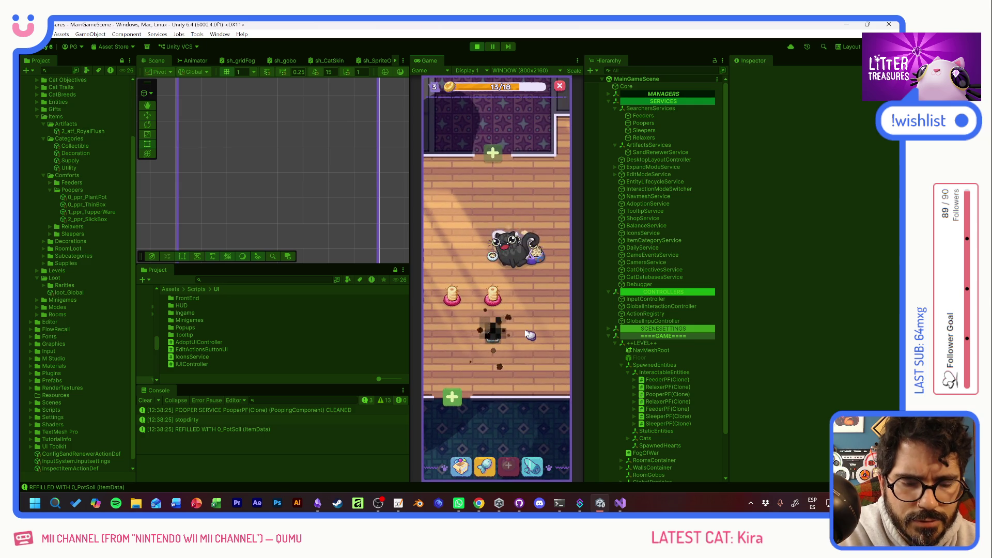
Step: Close the treasure reward screen and place an item from the debug grid on the floor
left_click(489, 292)
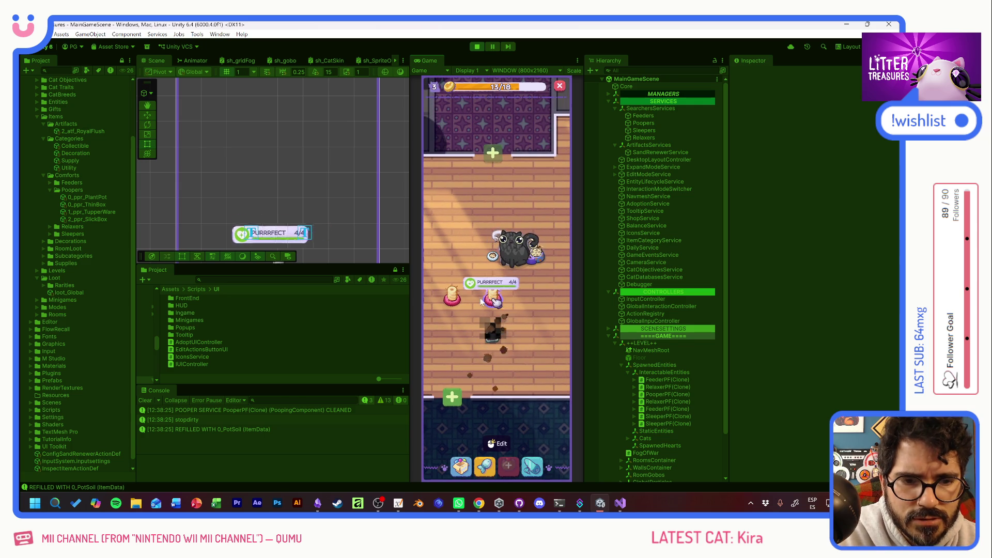
left_click(526, 311)
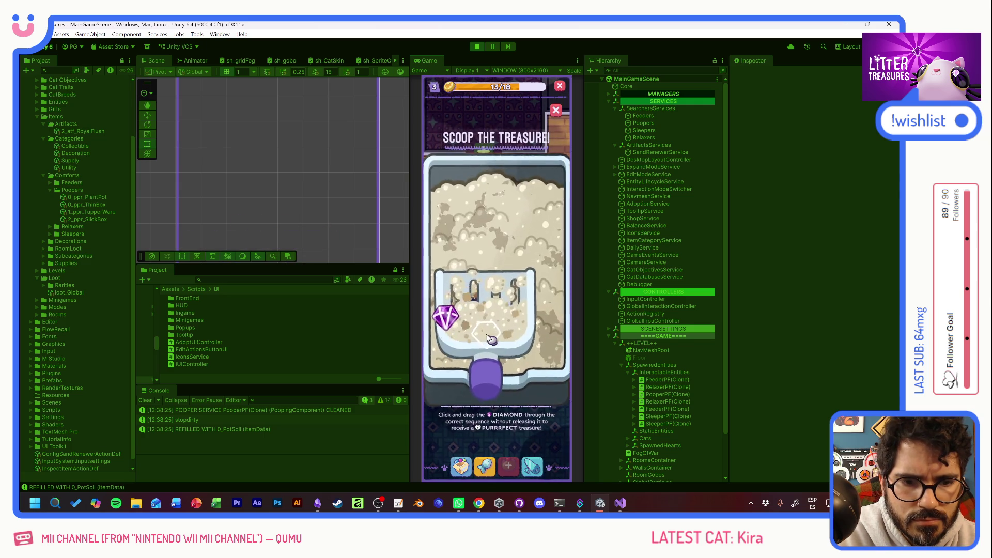
left_click(547, 298)
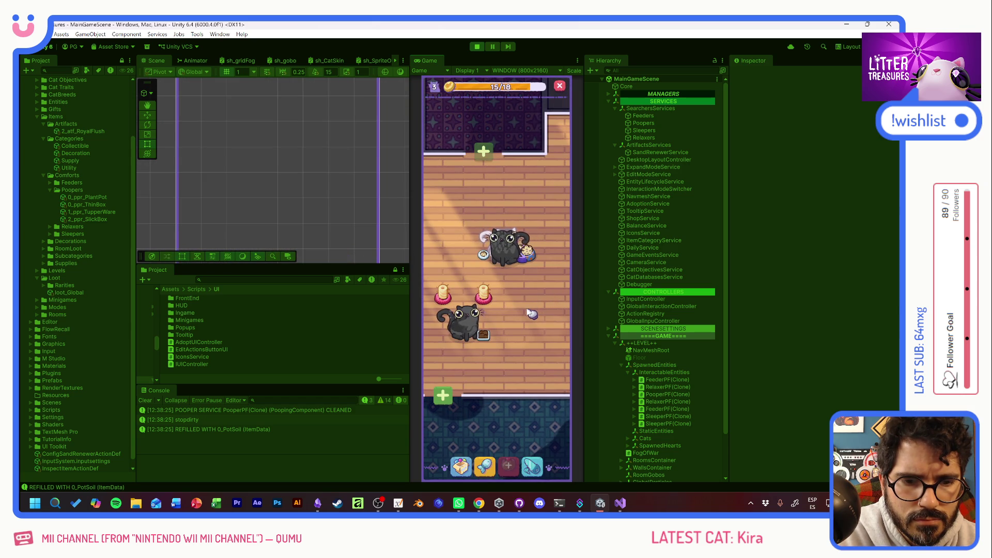
left_click(461, 466)
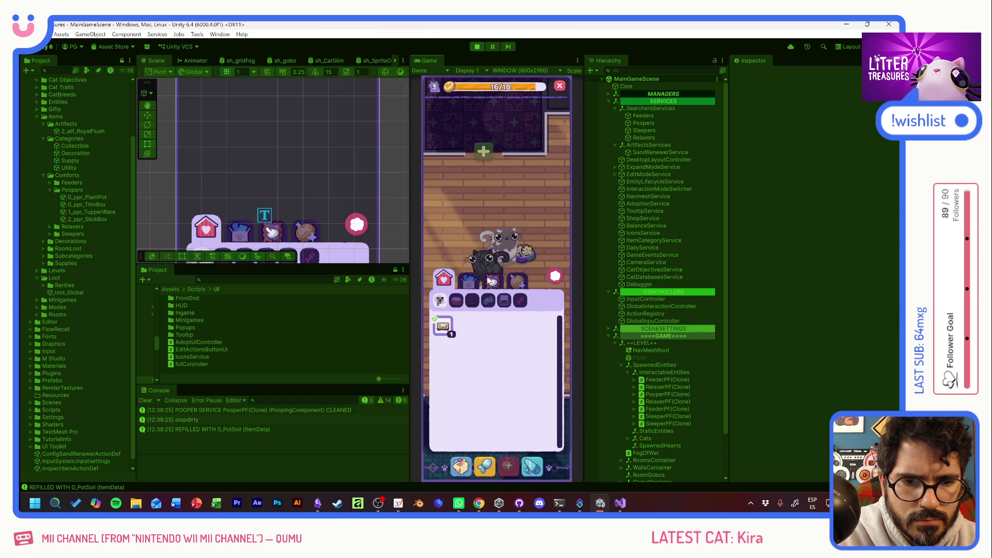
left_click(555, 278)
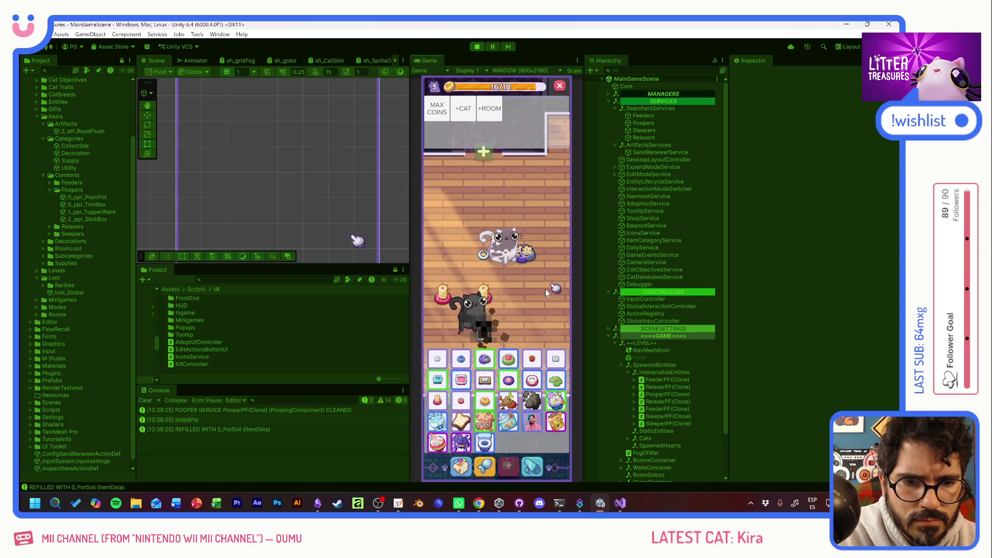
left_click(522, 359)
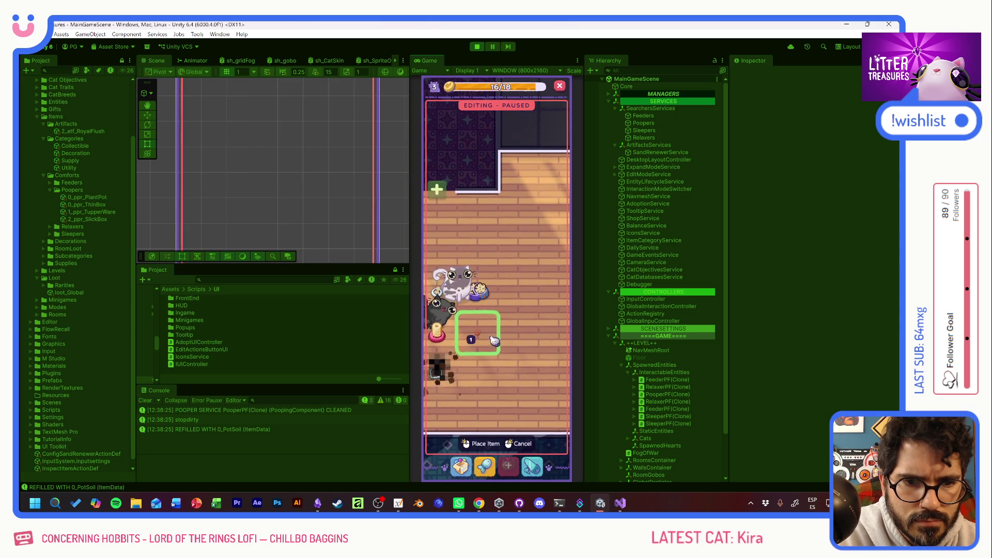
left_click(519, 247)
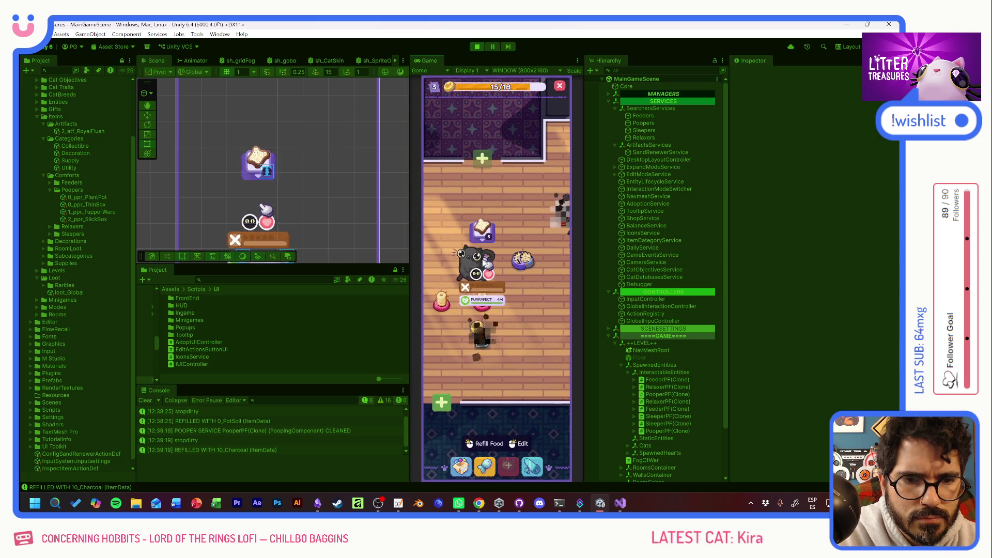
Step: Scoop the litter box treasure, advance to level 4, and scoop the new litter box
left_click(480, 330)
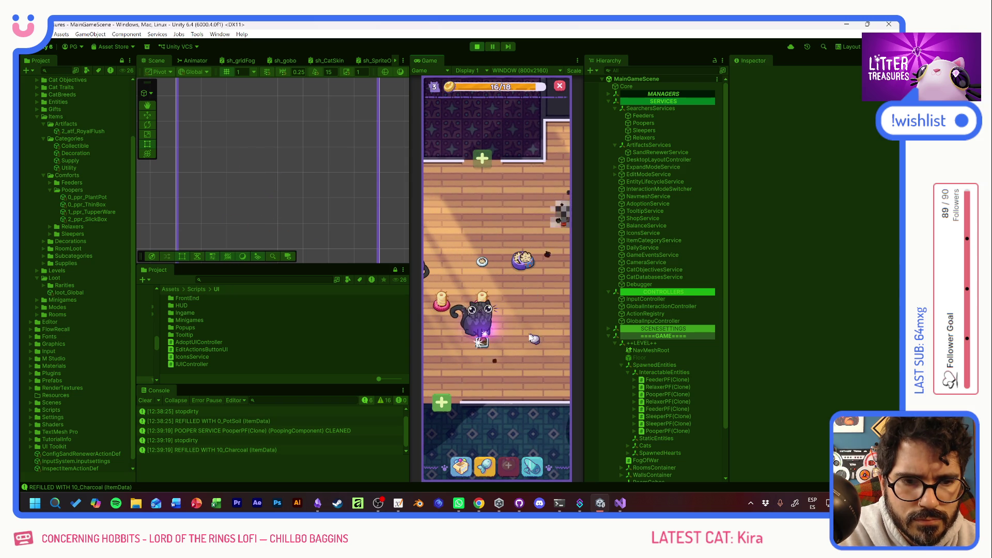
left_click(483, 342)
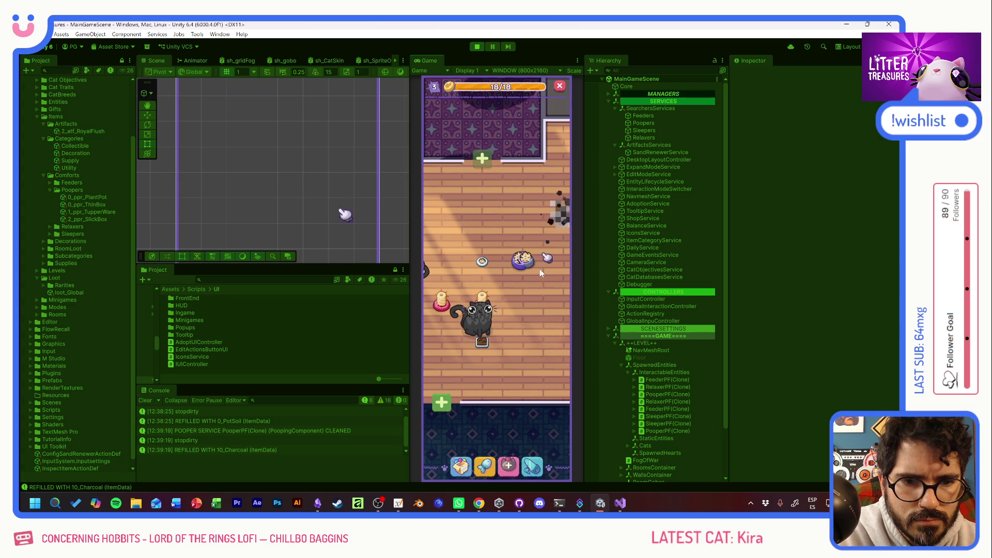
left_click(488, 465)
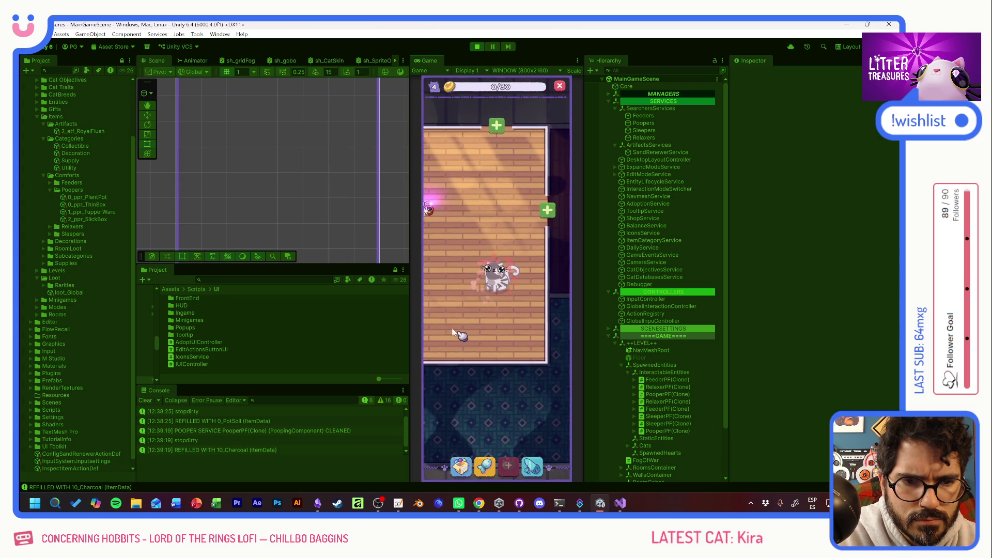
left_click(528, 269)
left_click(489, 444)
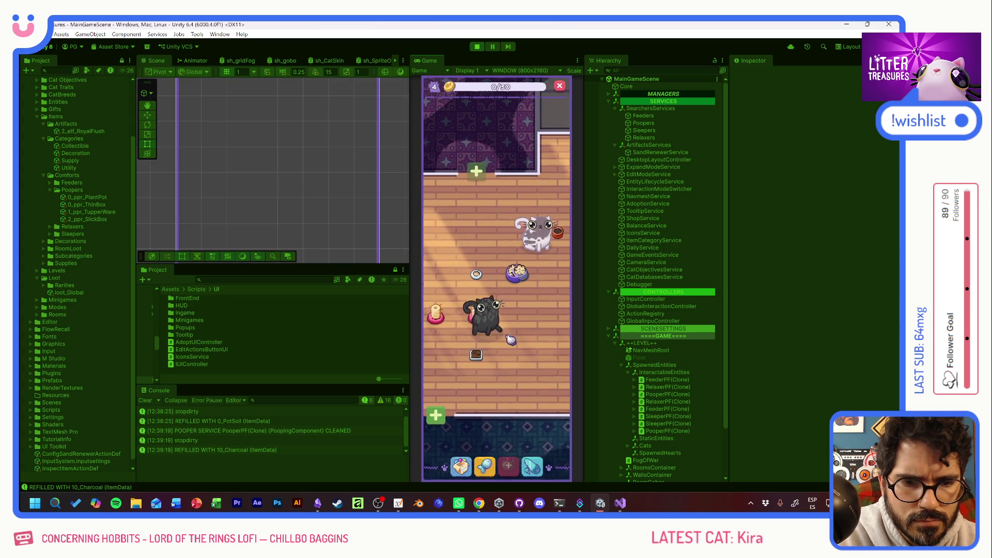
left_click(488, 308)
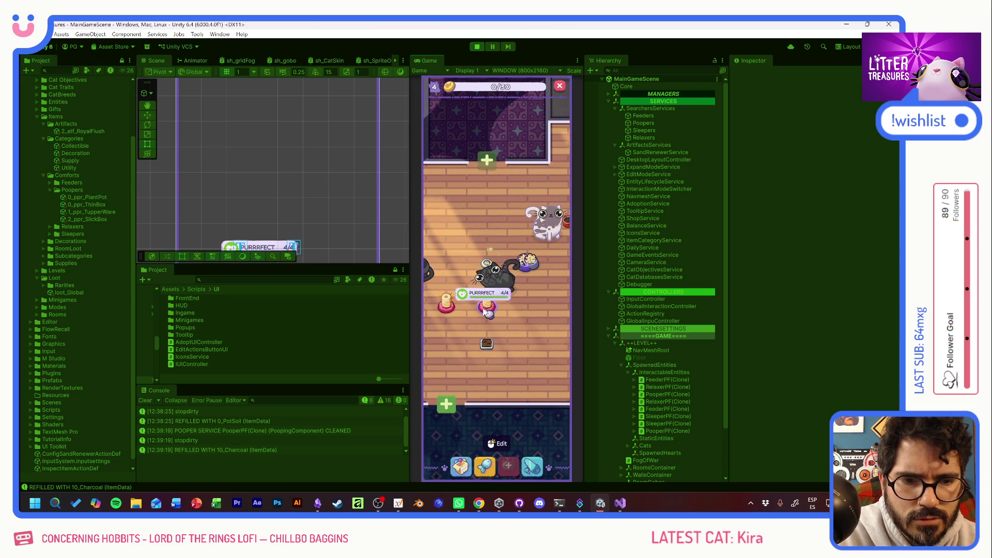
left_click(494, 315)
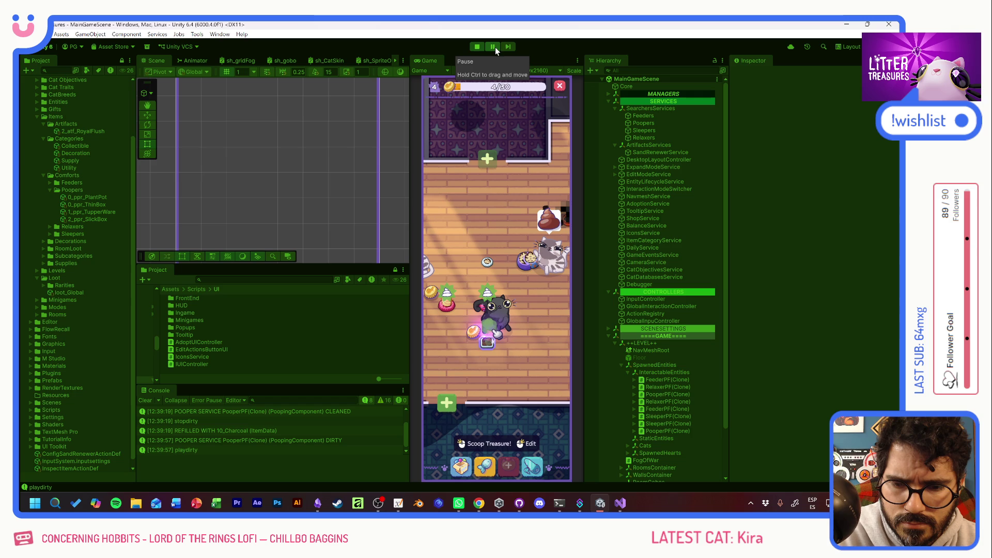
Step: Select the [12:39:19] POOPER SERVICE CLEANED Console entry to view its stack trace
scroll(261, 426, "up", 1)
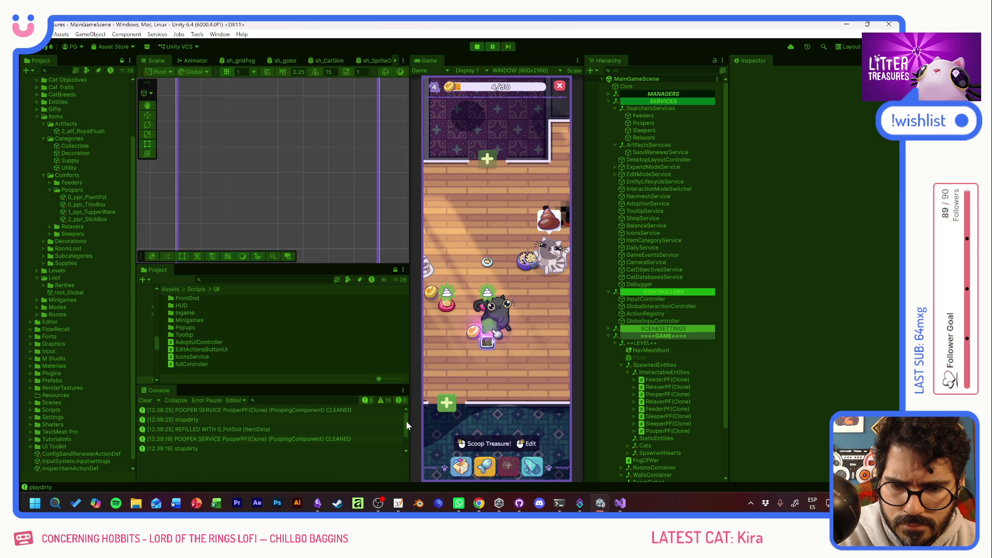
left_click(313, 438)
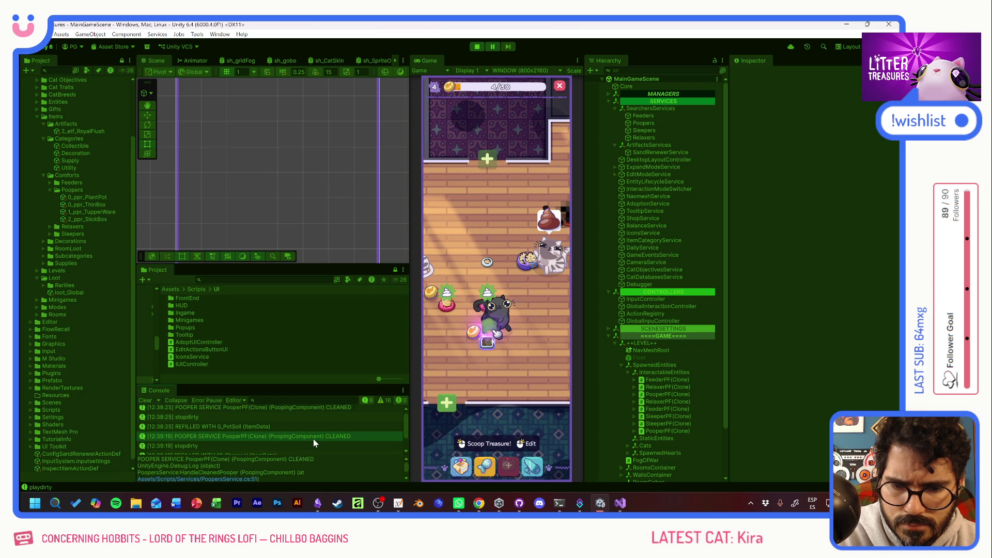
Step: Open PoopersService.cs at line 51 from the CLEANED Console entry, jumping there twice
double_click(313, 438)
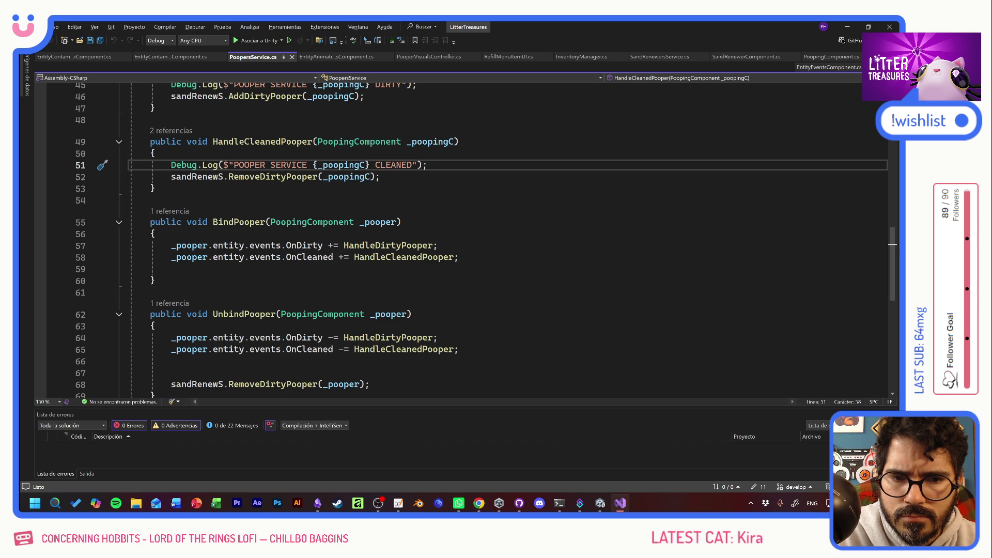
scroll(465, 238, "down", 2)
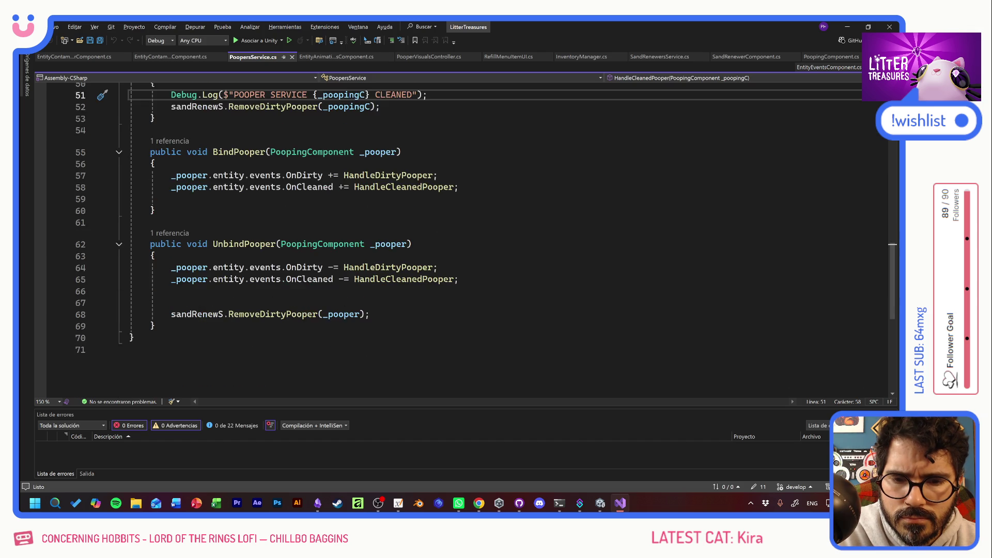
scroll(465, 238, "up", 3)
scroll(465, 237, "up", 2)
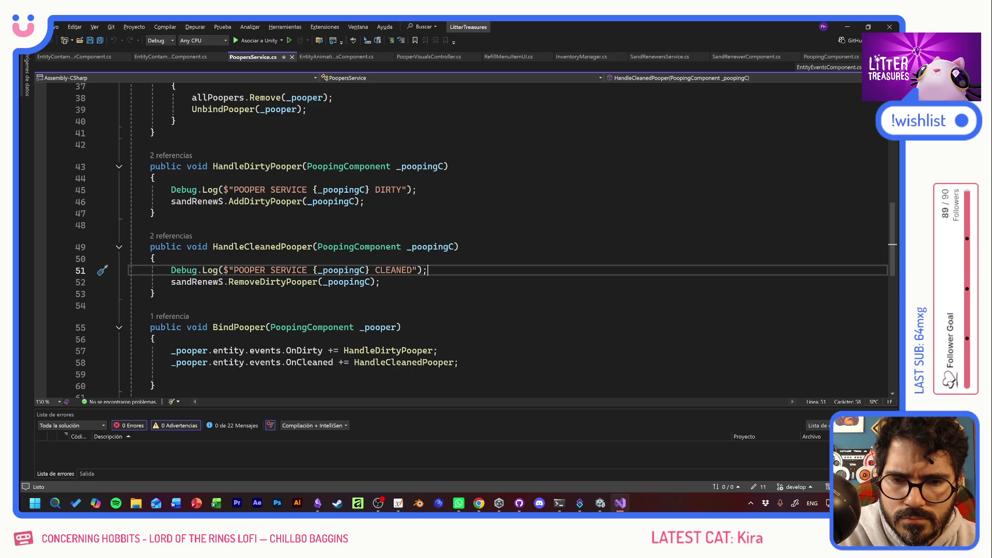
key("alt+Tab")
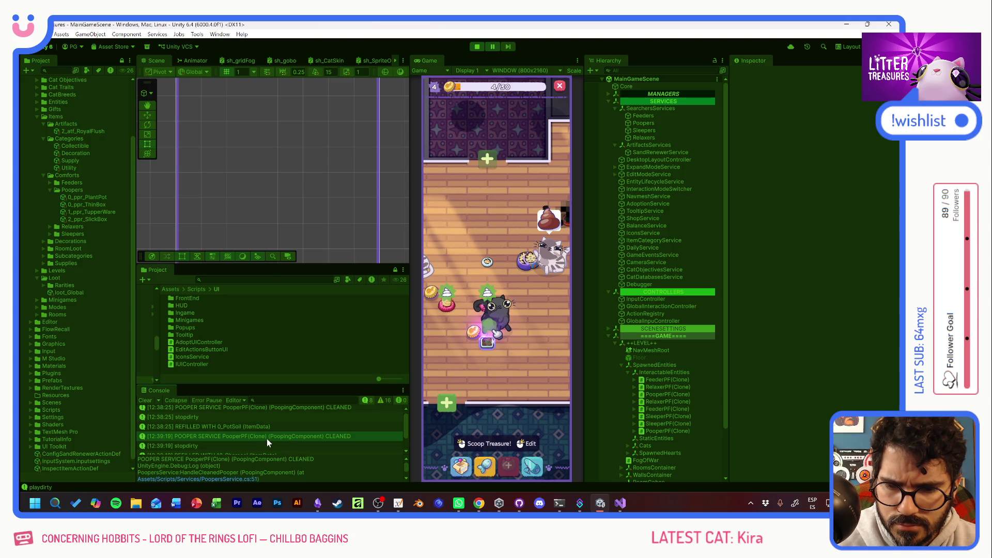
scroll(267, 439, "up", 1)
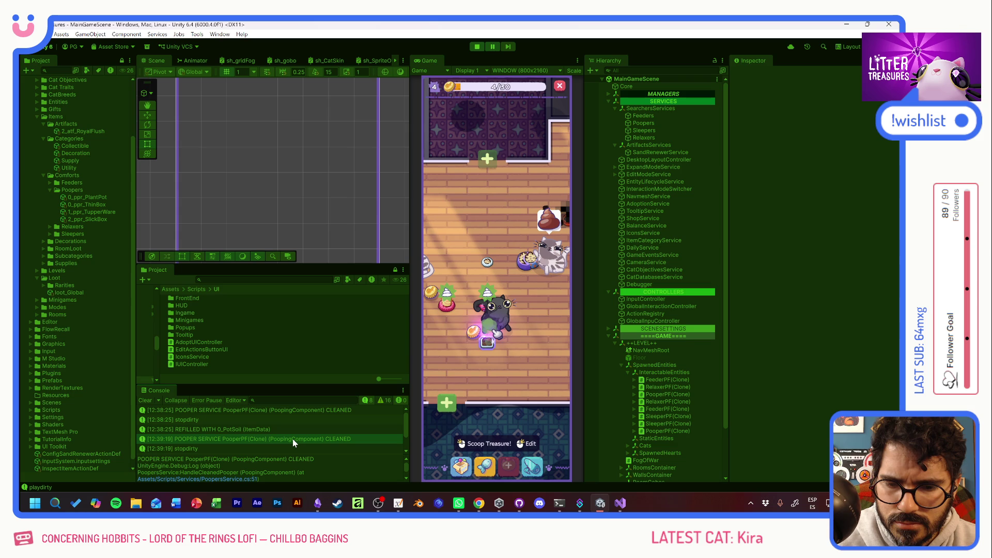
double_click(293, 439)
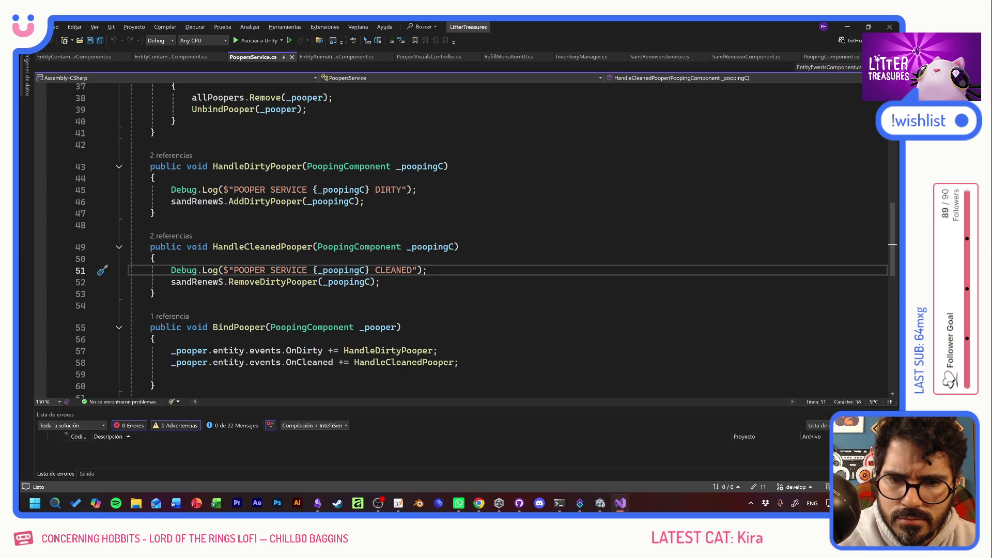
Step: Follow HandleCleanedPooper's references to BindPooper, then OnCleaned's definition and Cleaned() in EntityEventsComponent.cs
left_click(169, 237)
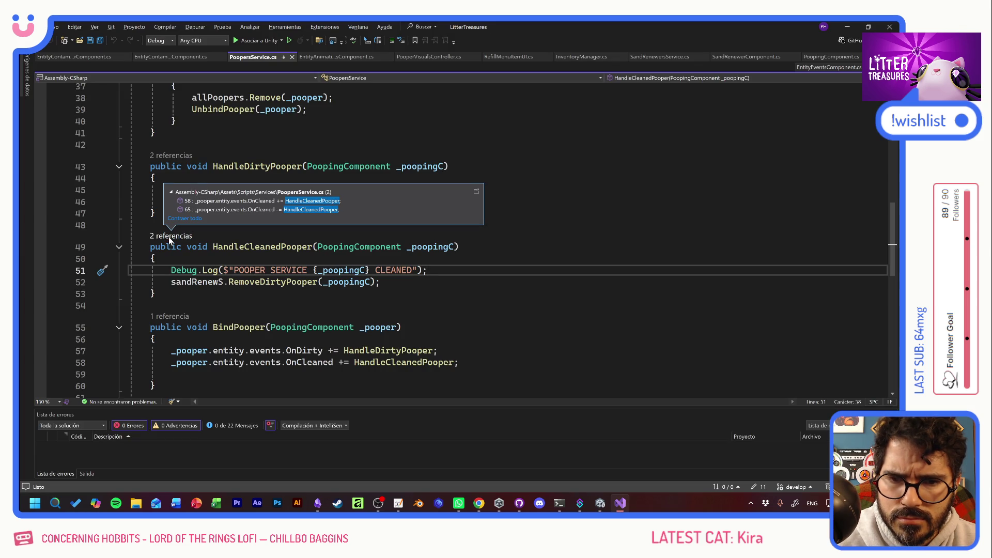
mouse_move(235, 204)
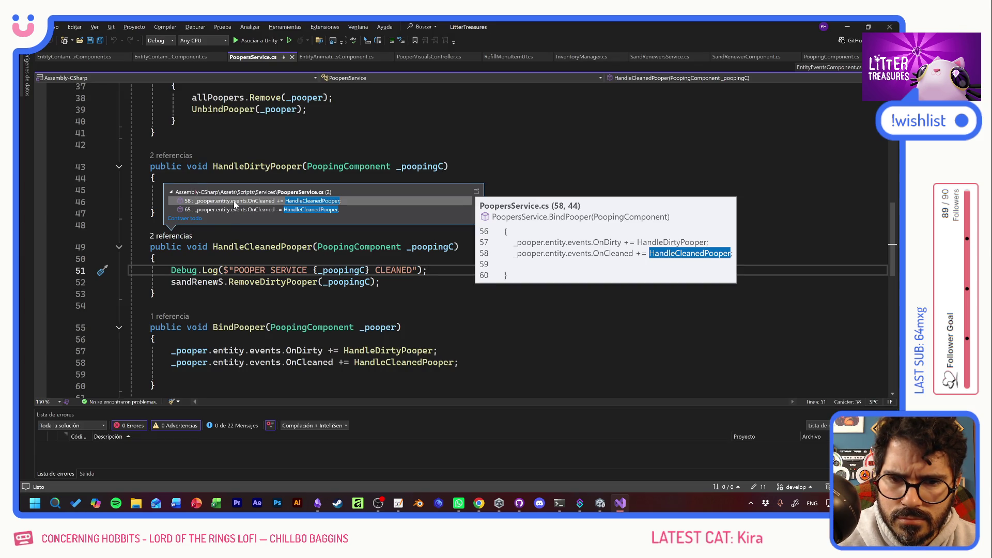
left_click(235, 202)
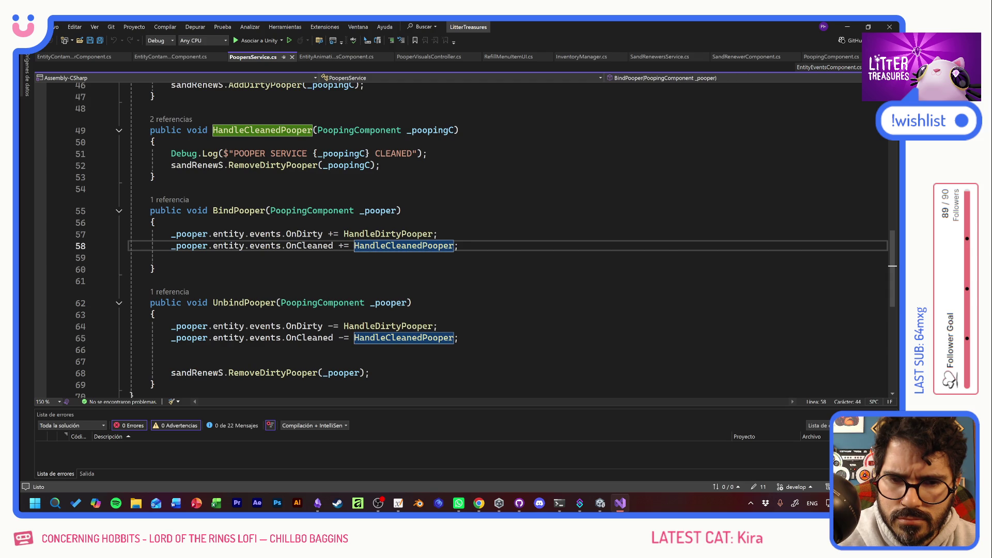
left_click(309, 246, "ctrl")
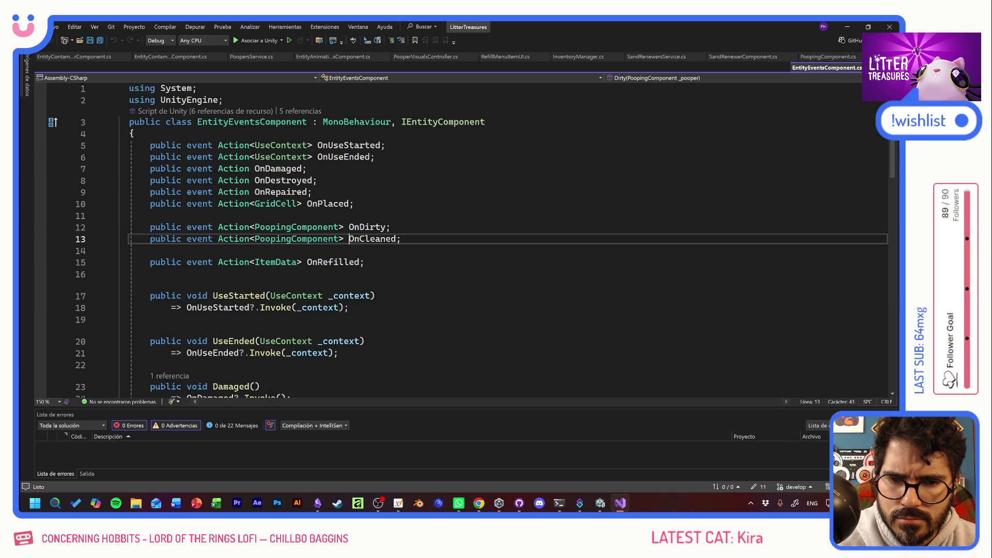
left_click(150, 319)
scroll(464, 238, "down", 6)
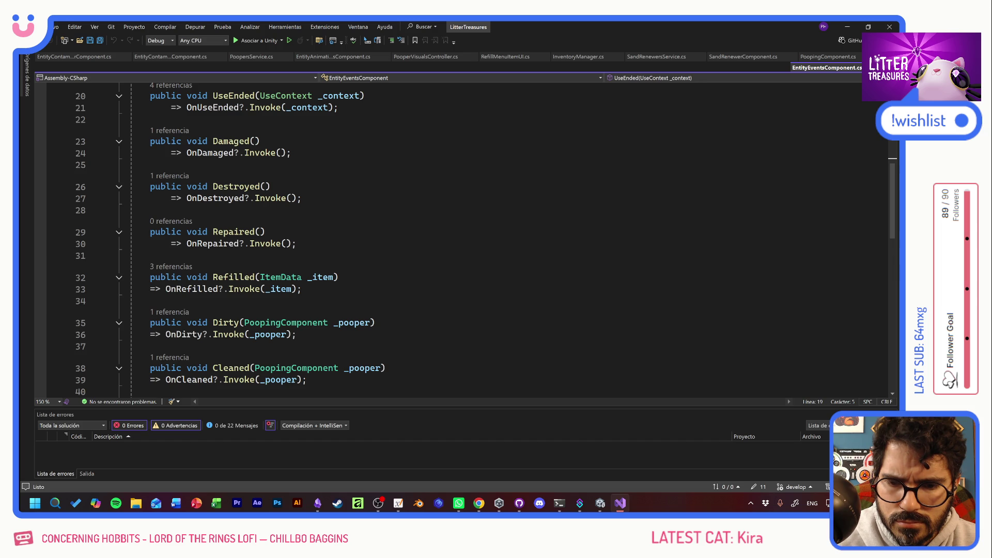
scroll(465, 238, "down", 3)
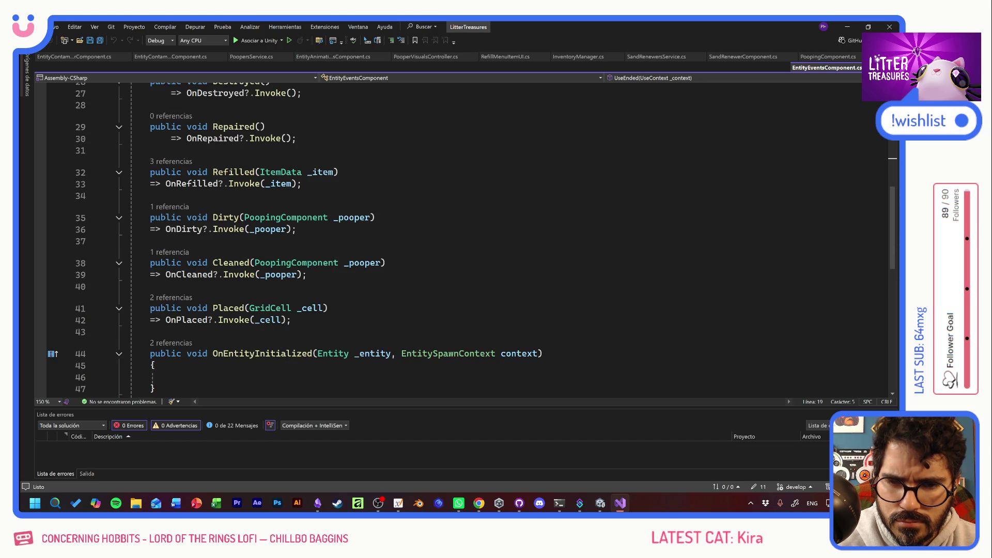
Step: Go to the Cleaned() call in PoopingComponent.cs via its references
left_click(176, 252)
double_click(223, 226)
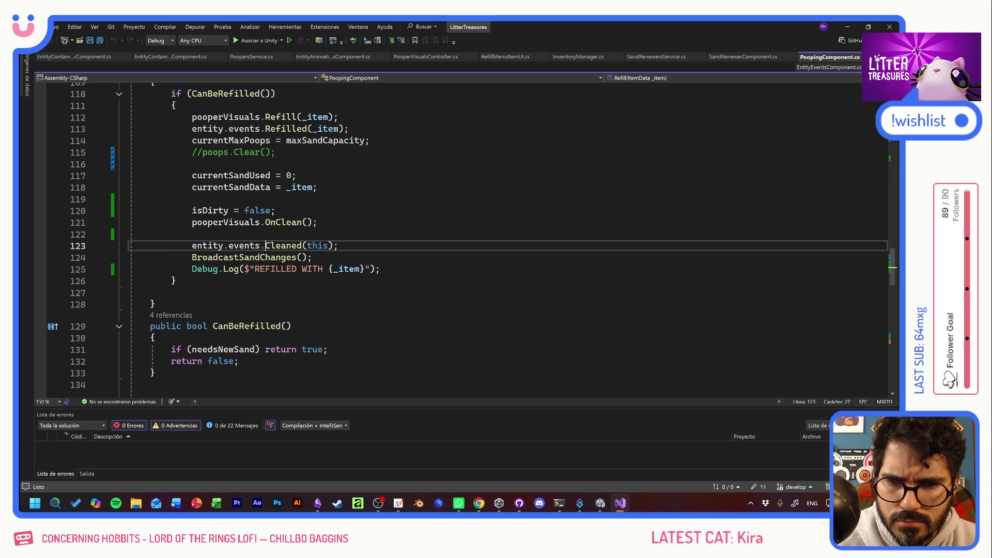
left_click(193, 234)
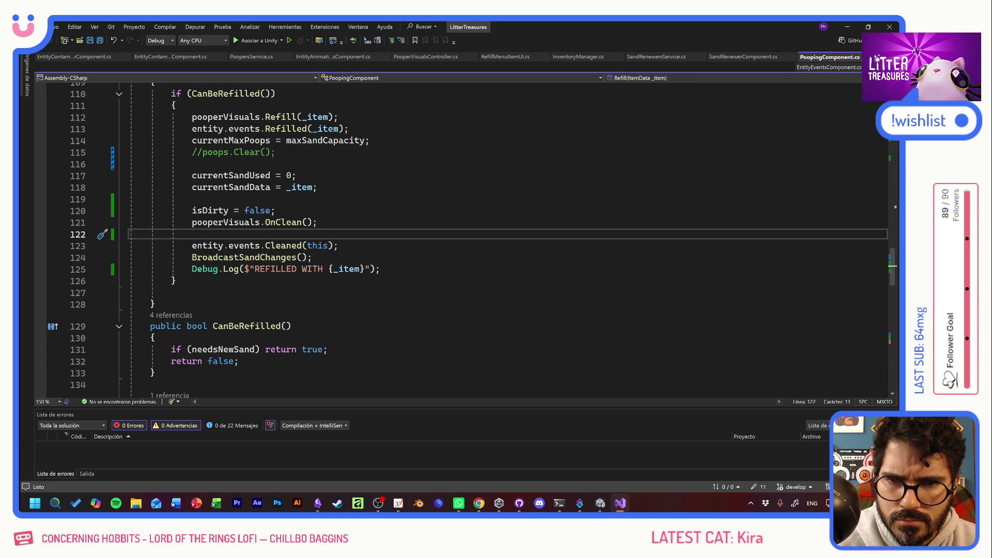
scroll(465, 238, "up", 2)
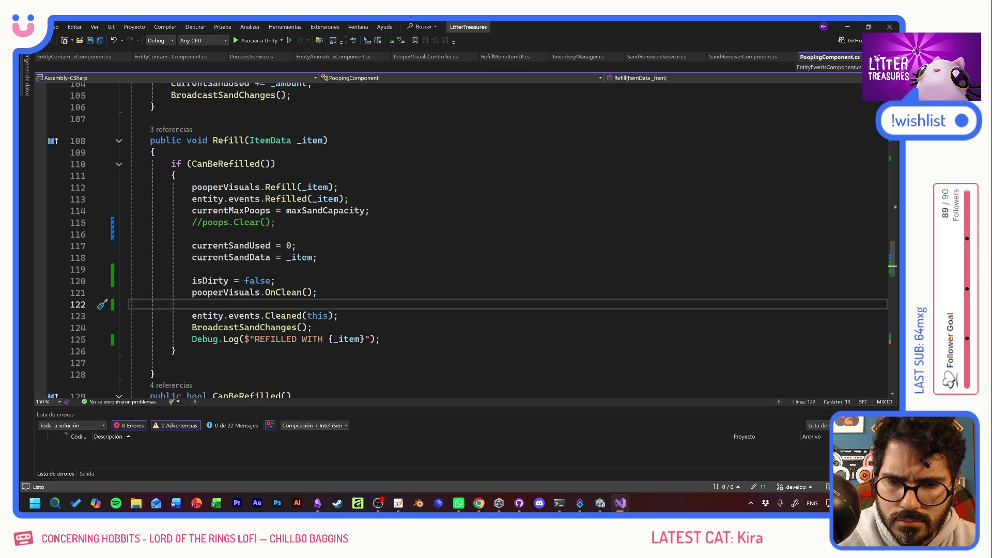
Step: Duplicate the REFILLED WITH log above entity.events.Cleaned, change its text to CLEANED, and save
key("Down")
key("Down")
key("Down")
key("End")
key("shift+Home")
key("shift+Home")
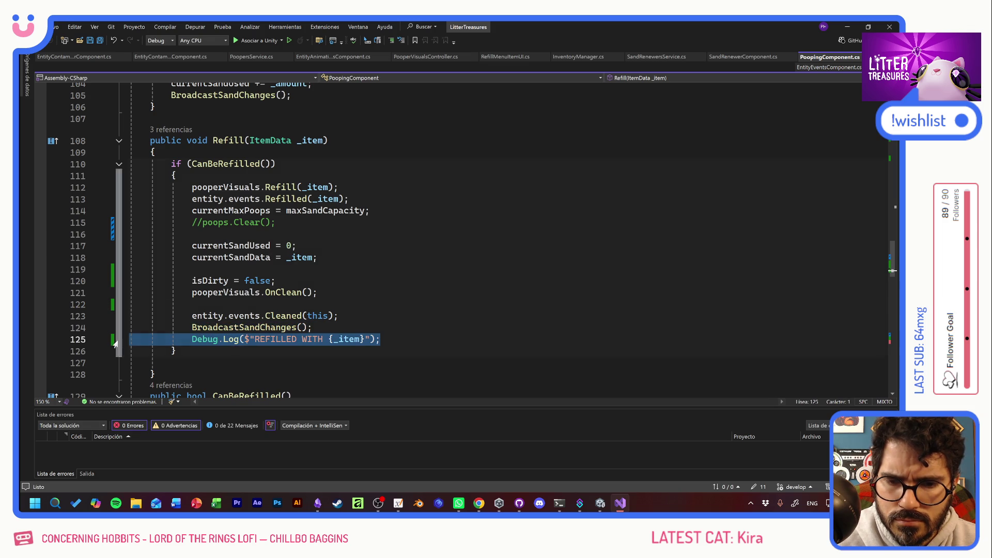
key("ctrl+c")
key("Up")
key("Up")
key("Up")
key("ctrl+v")
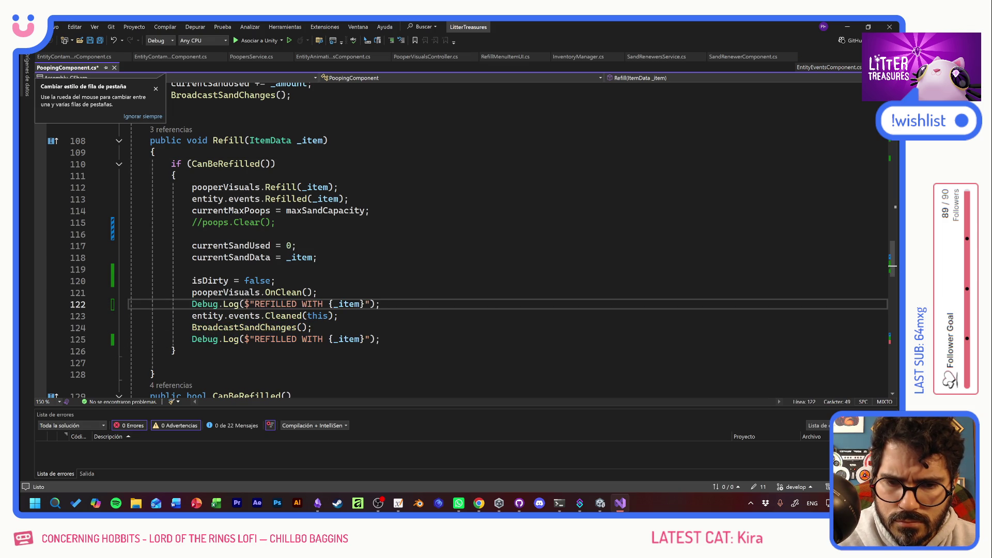
left_click_drag(255, 304, 370, 304)
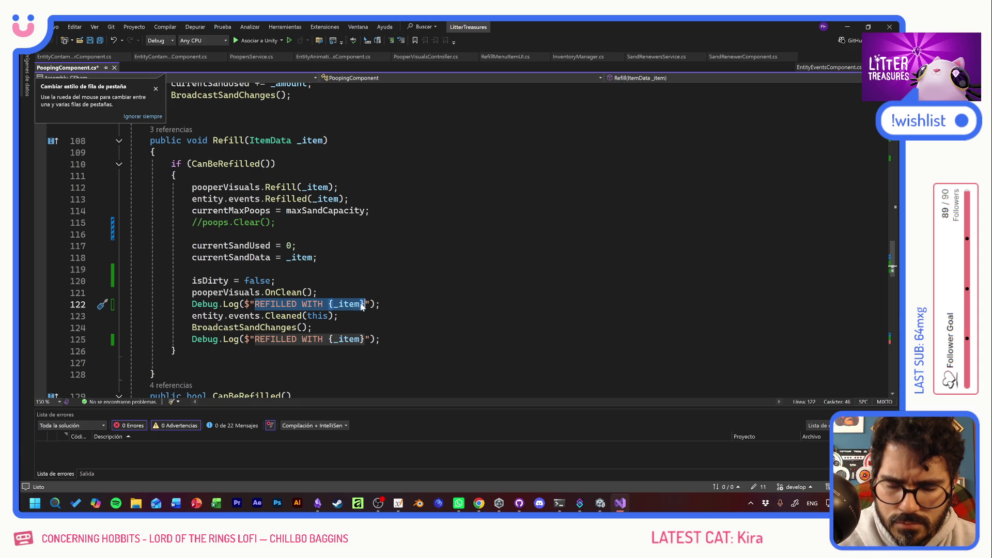
type("CLEANED")
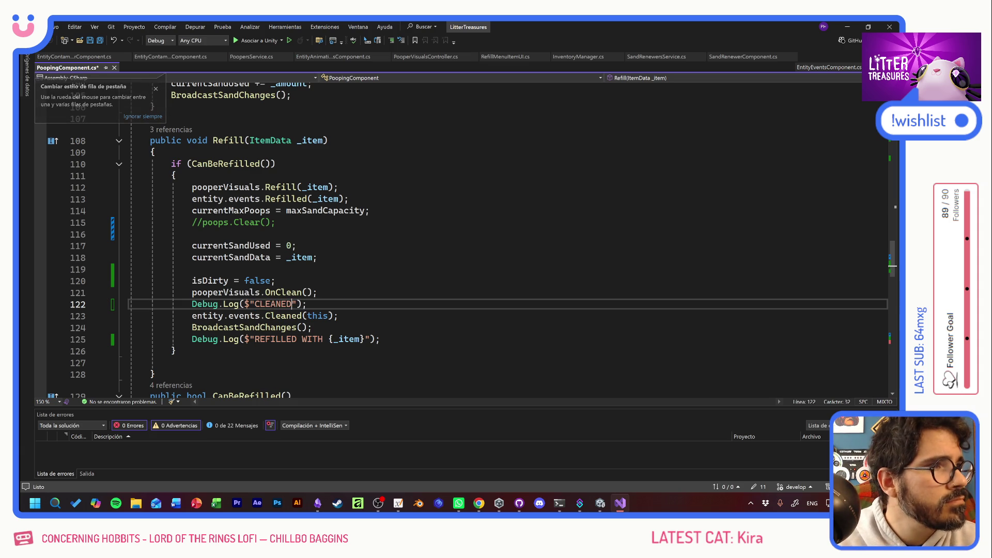
key("ctrl+s")
Step: Go to the BroadcastSandChanges definition and view the field declarations
left_click(275, 281)
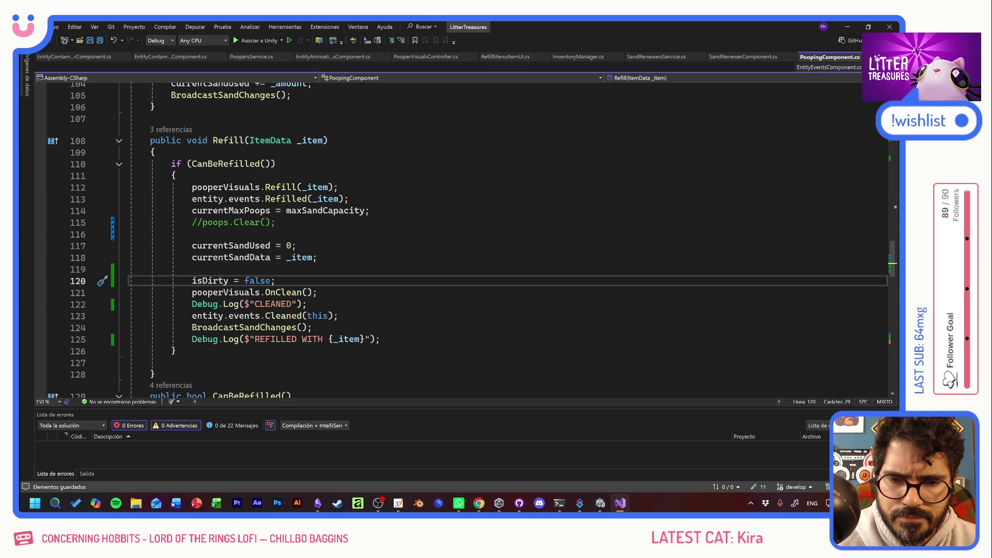
left_click(283, 327, "ctrl")
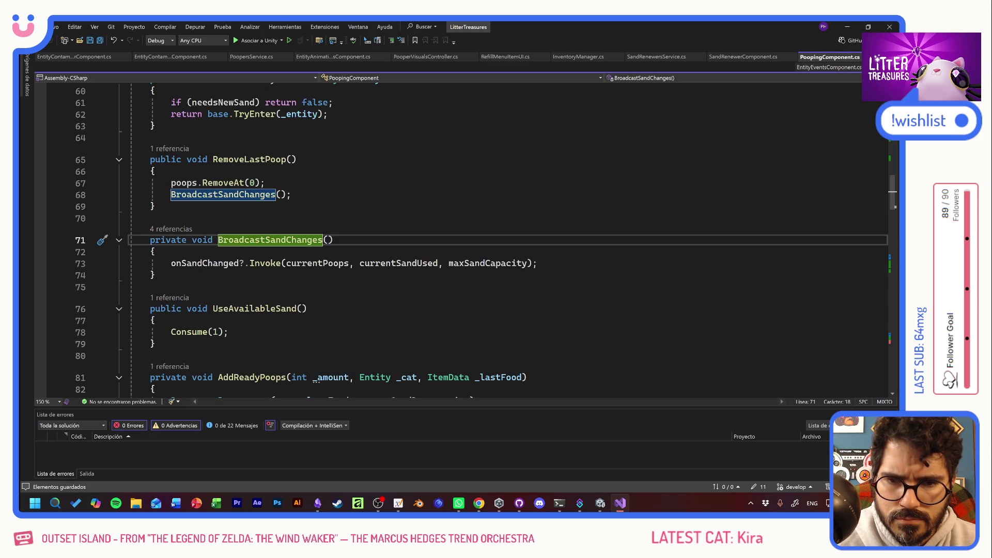
scroll(459, 240, "up", 12)
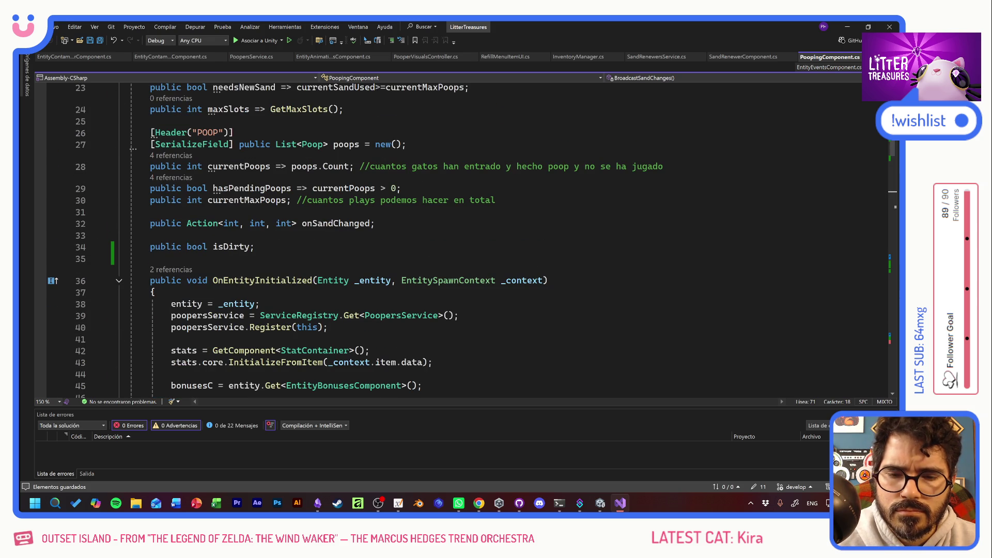
Step: Delete the isDirty field declaration and the 'isDirty = false;' line
triple_click(201, 246)
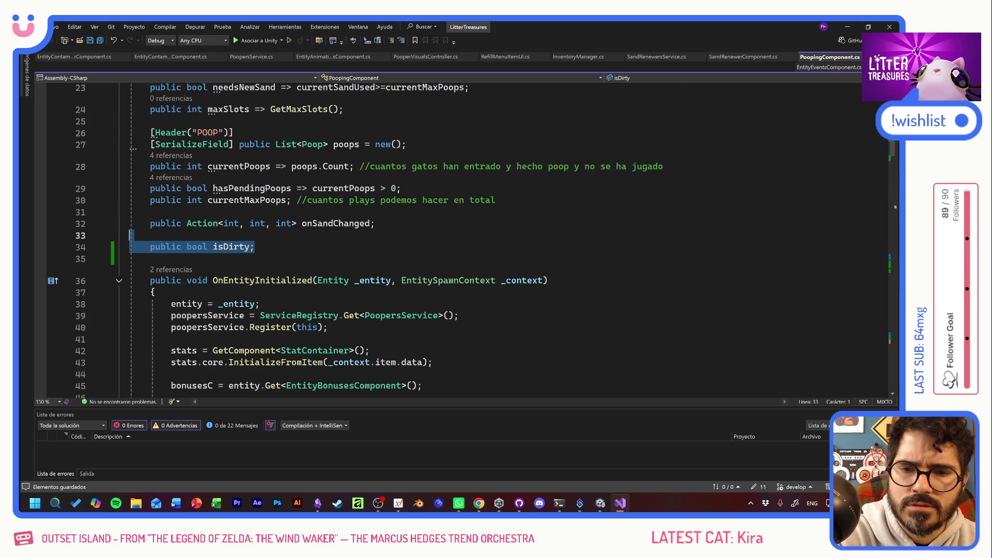
key("BackSpace")
key("BackSpace")
key("BackSpace")
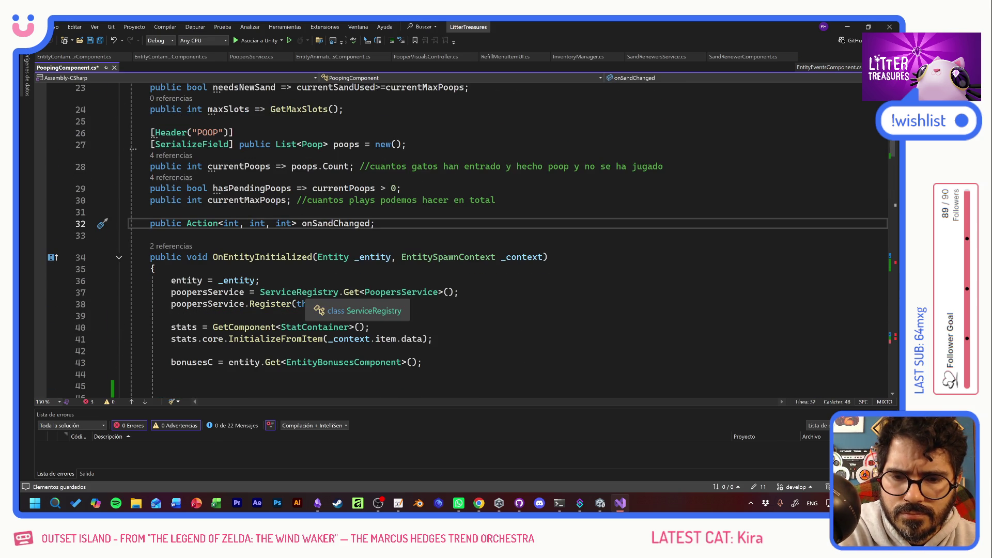
scroll(305, 305, "down", 13)
scroll(305, 240, "down", 15)
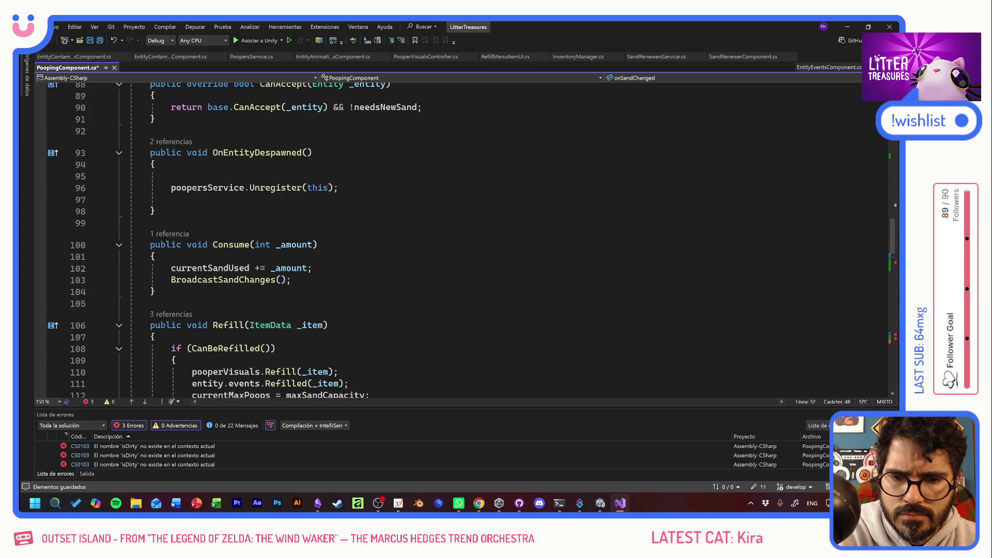
left_click_drag(276, 220, 129, 220)
key("BackSpace")
key("BackSpace")
Step: Remove '&& !isDirty' from the needsNewSand condition and delete 'isDirty = true;'
scroll(305, 240, "down", 4)
scroll(305, 241, "down", 13)
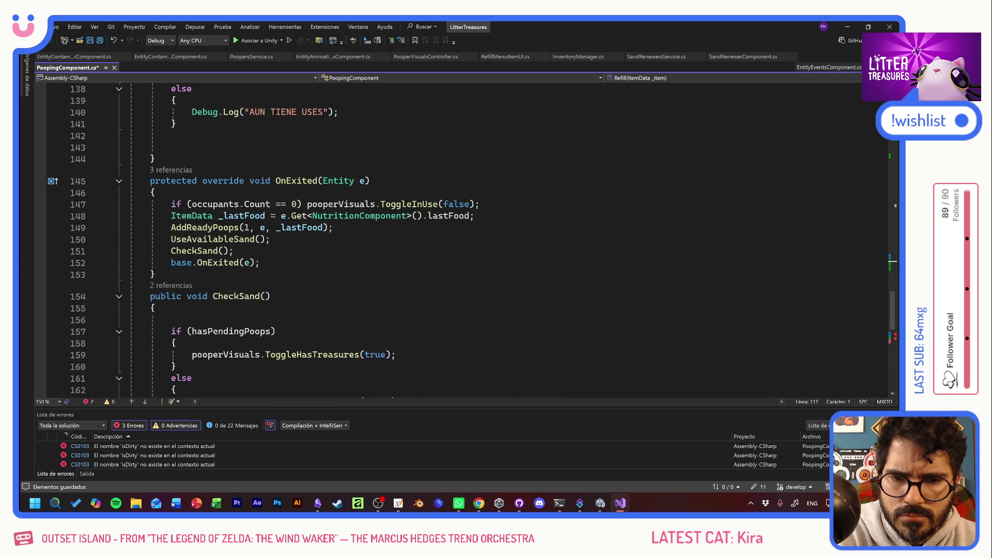
left_click_drag(317, 191, 256, 191)
key("BackSpace")
left_click_drag(271, 226, 129, 214)
key("BackSpace")
key("BackSpace")
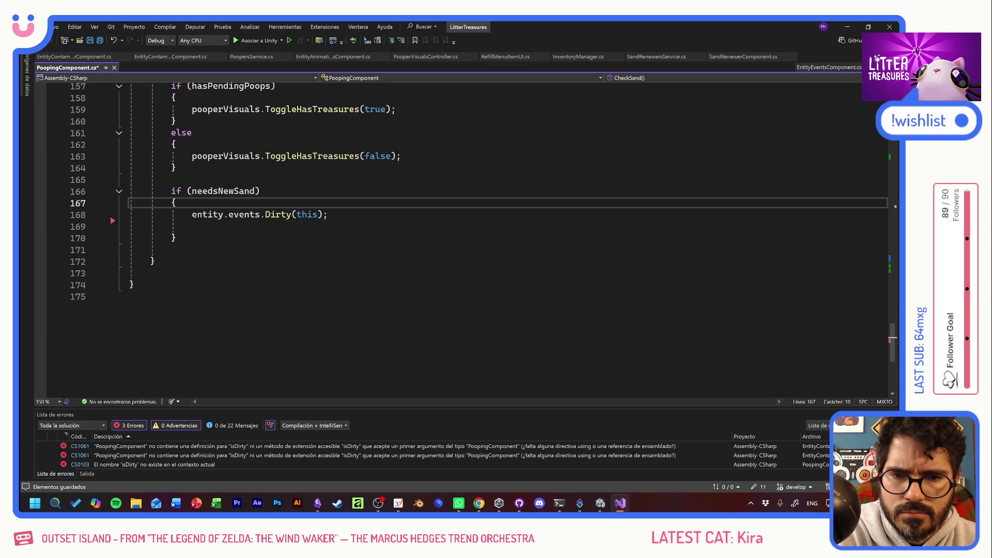
Step: Delete the isDirty guards in the contaminator script's HandleDirty and HandleCleaned, then save
double_click(230, 449)
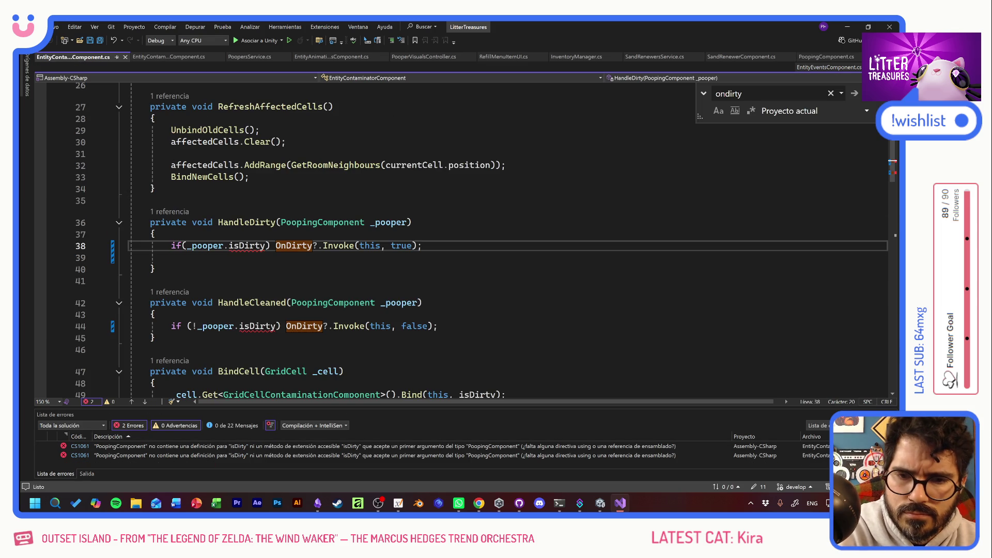
left_click_drag(276, 245, 171, 245)
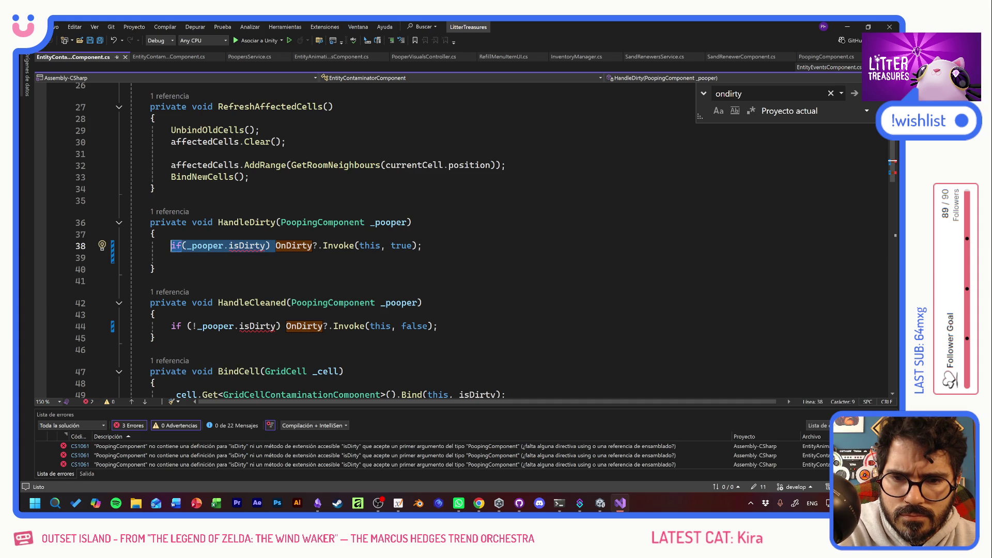
key("Delete")
left_click_drag(286, 326, 171, 325)
key("Delete")
key("ctrl+s")
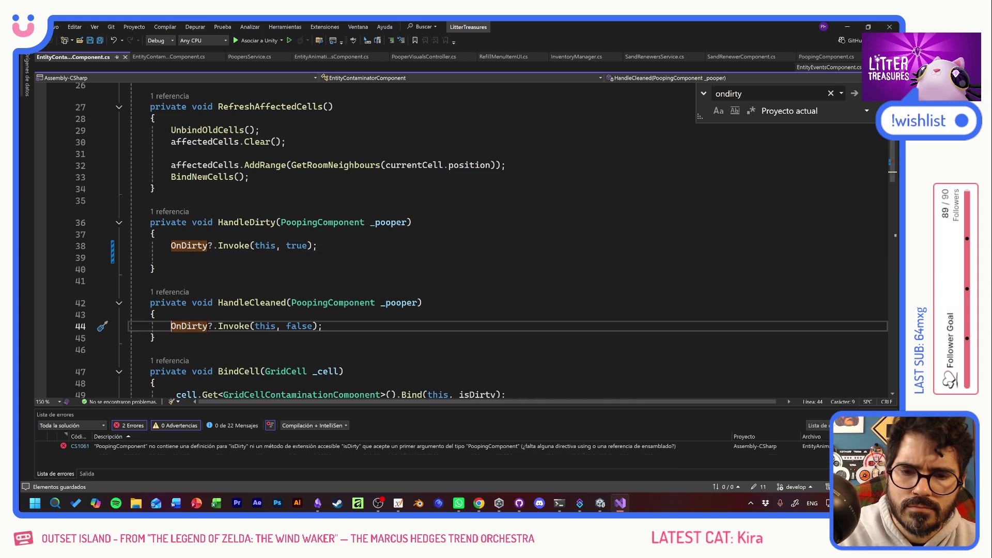
Step: From Unity's compile error, remove the isDirty guard before PlayDirty in the animations script and save
key("alt+Tab")
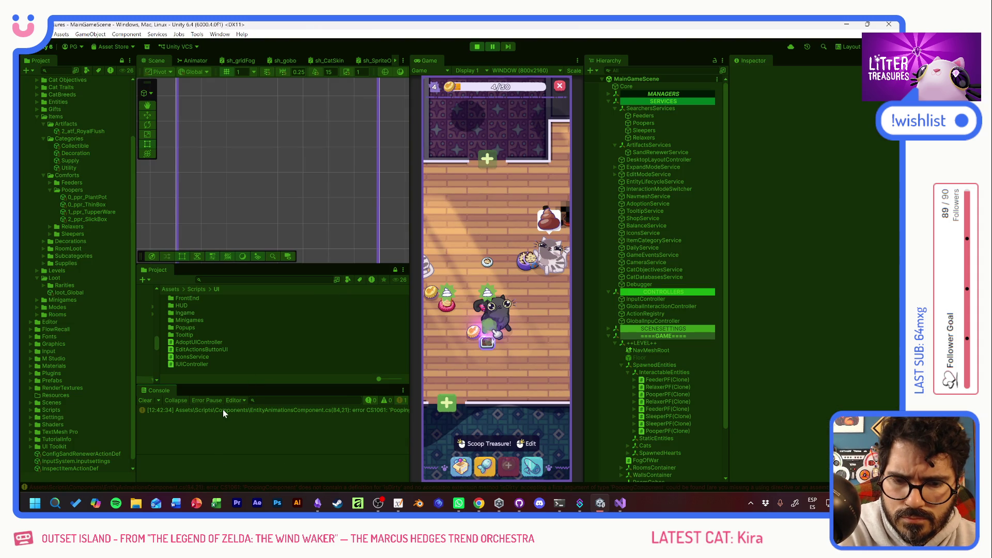
double_click(222, 409)
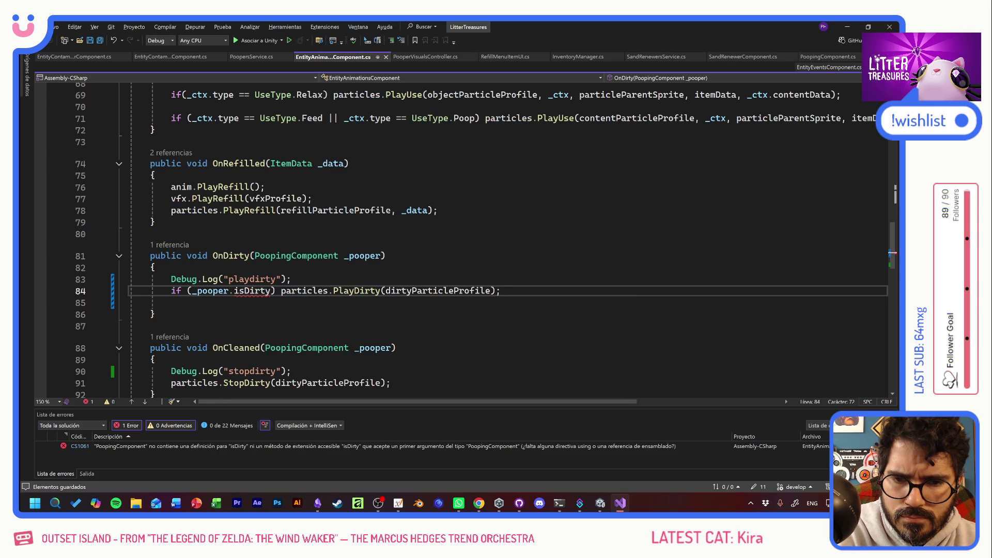
key("Home")
key("ctrl+shift+Right")
key("ctrl+shift+Right")
key("ctrl+shift+Right")
key("Delete")
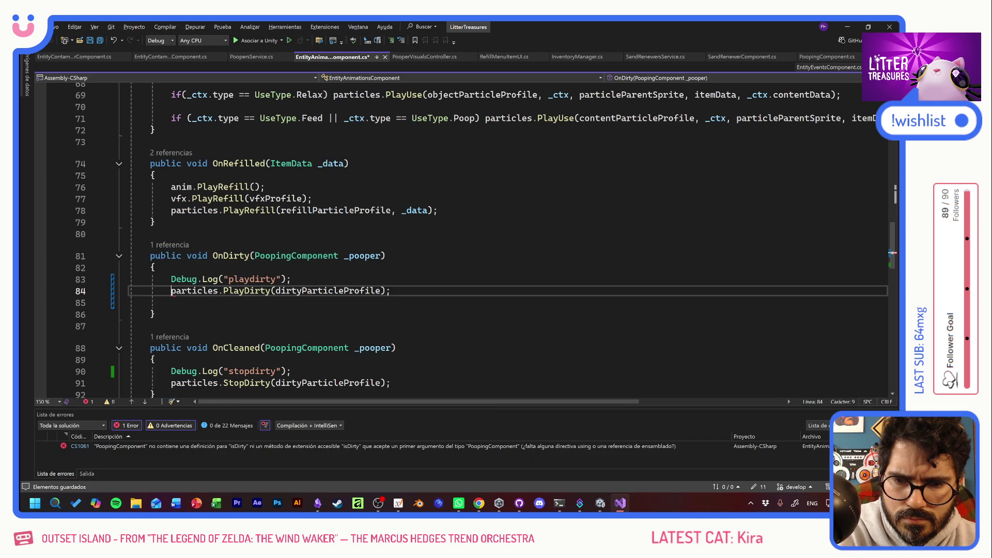
key("ctrl+s")
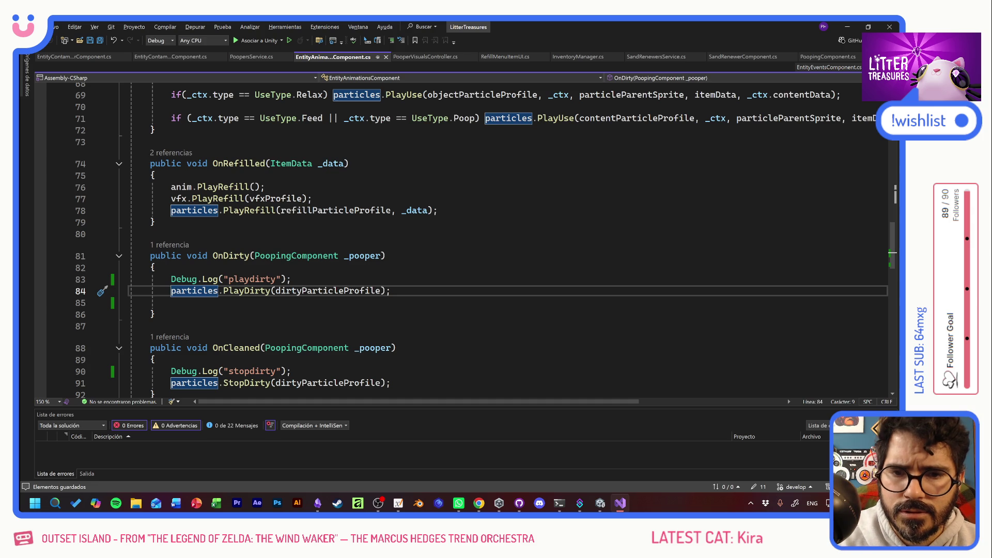
Step: Copy the playdirty Debug.Log line into OnRefilled and change its message to playREFILL
key("Up")
key("End")
key("shift+Home")
key("ctrl+c")
left_click(155, 176)
key("Return")
key("ctrl+v")
left_click_drag(275, 187, 245, 187)
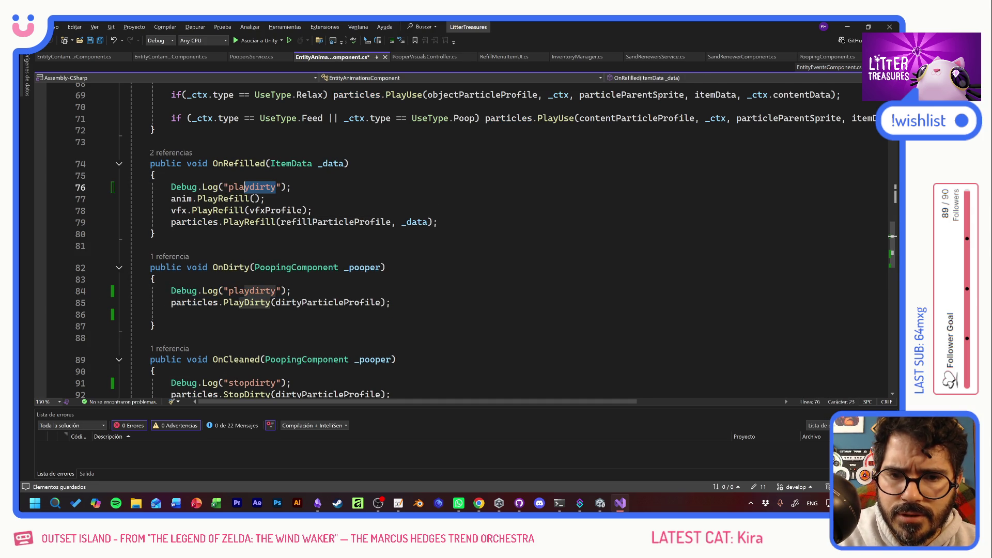
type("yREFILL")
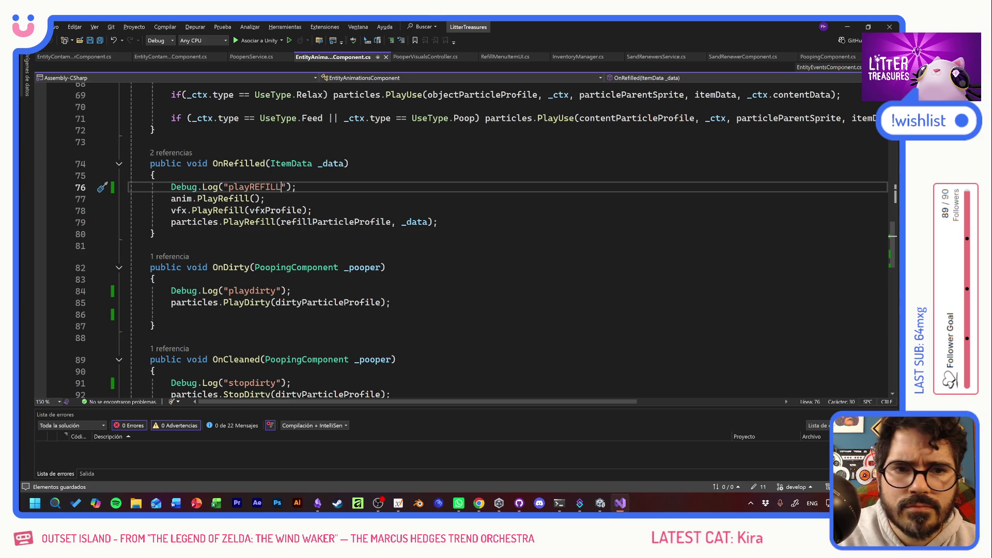
left_click(826, 67)
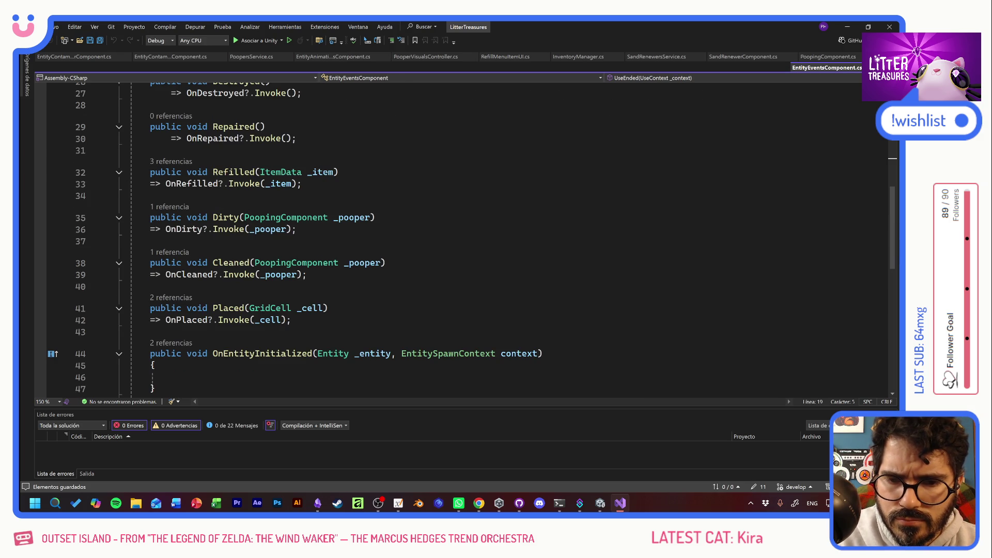
Step: In EntityContaminationComponent.cs, jump to the CheckContamination definition
scroll(459, 238, "up", 2)
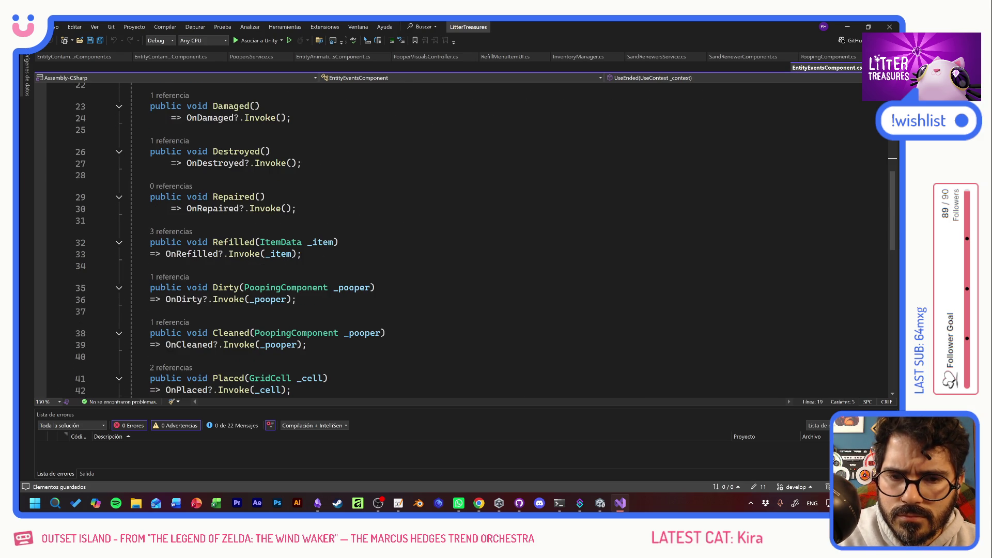
left_click(160, 55)
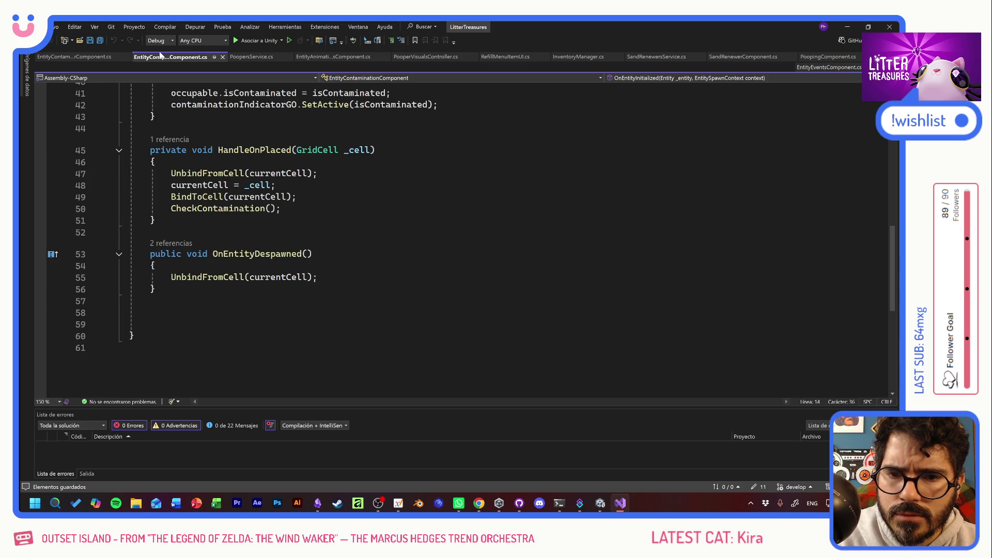
left_click(150, 232)
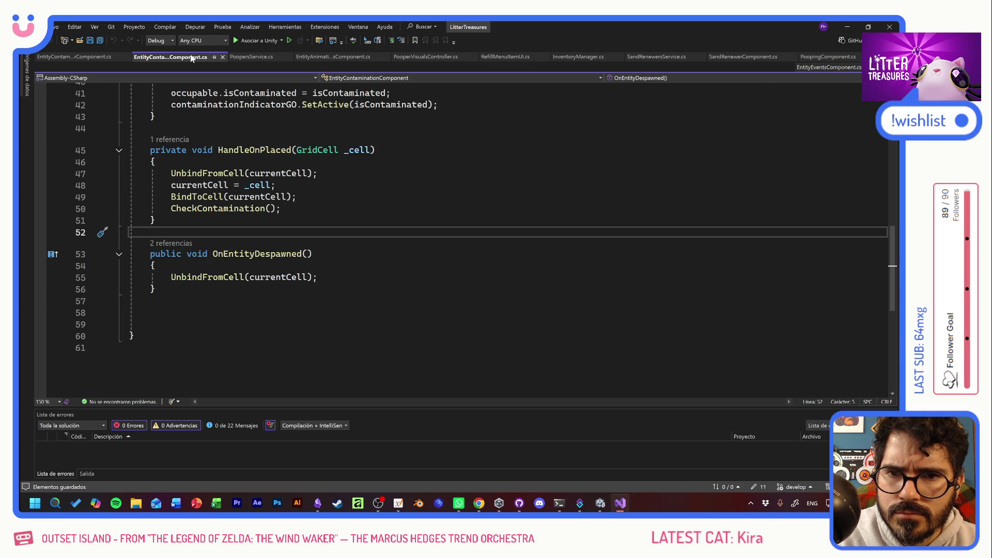
left_click(222, 208, "ctrl")
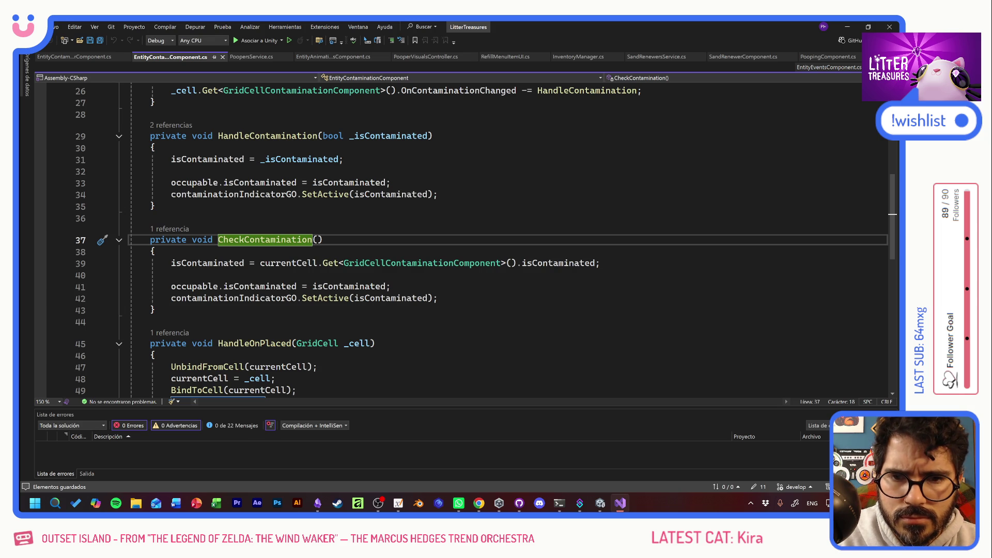
Step: Follow the code to the BindToCell definition
mouse_move(416, 298)
scroll(416, 298, "down", 3)
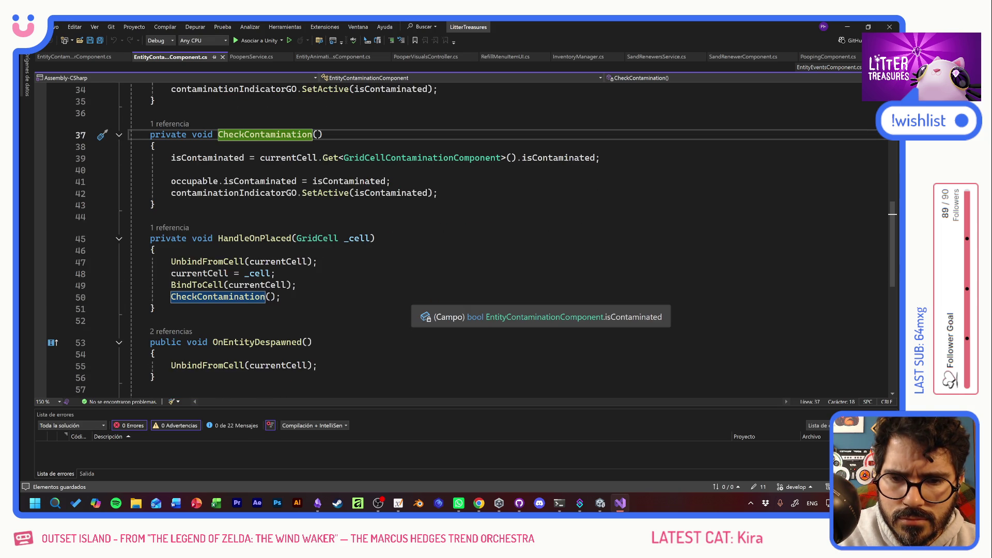
left_click(196, 285, "ctrl")
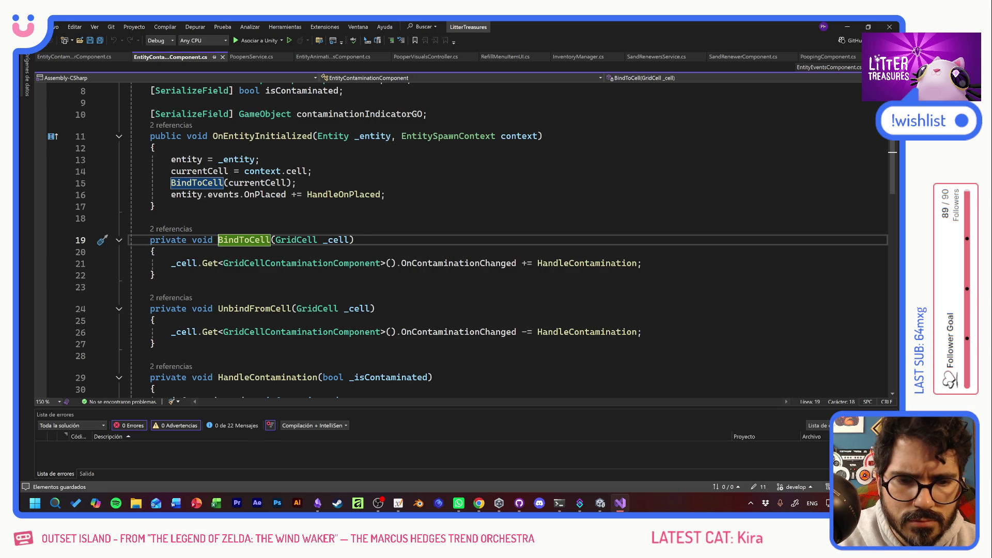
scroll(485, 240, "down", 4)
scroll(465, 238, "up", 4)
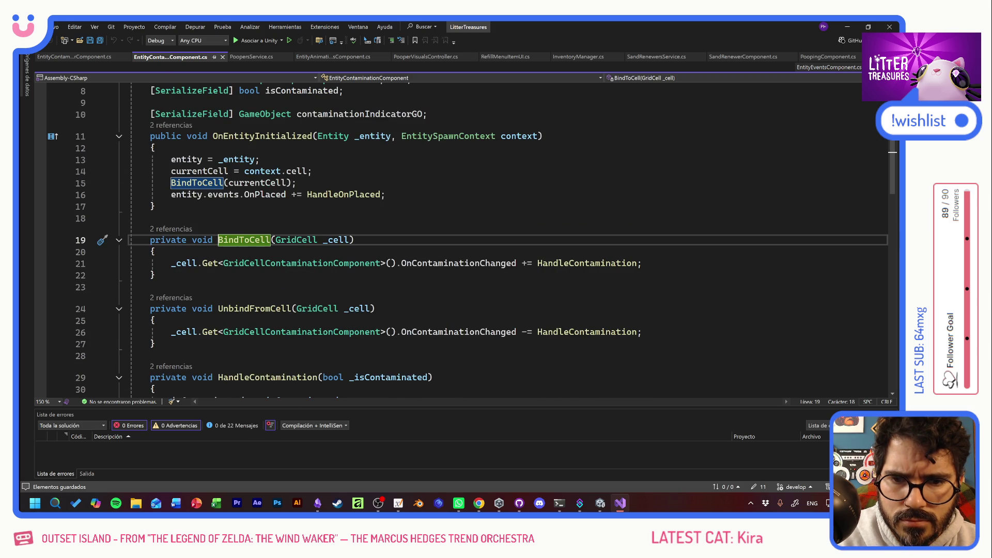
Step: Open the GridCell class definition and read through GridCell.cs
left_click(299, 244, "ctrl")
scroll(465, 238, "down", 5)
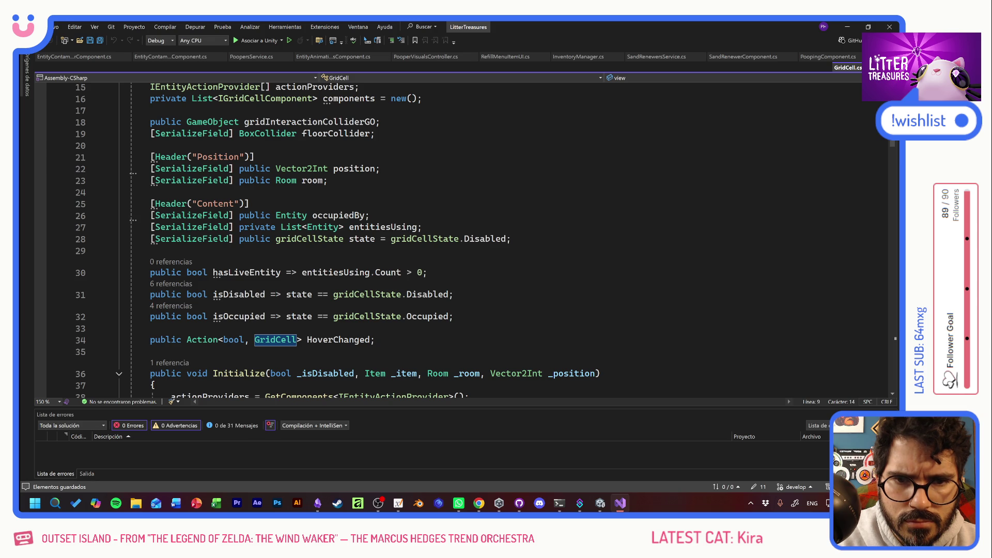
scroll(465, 238, "up", 3)
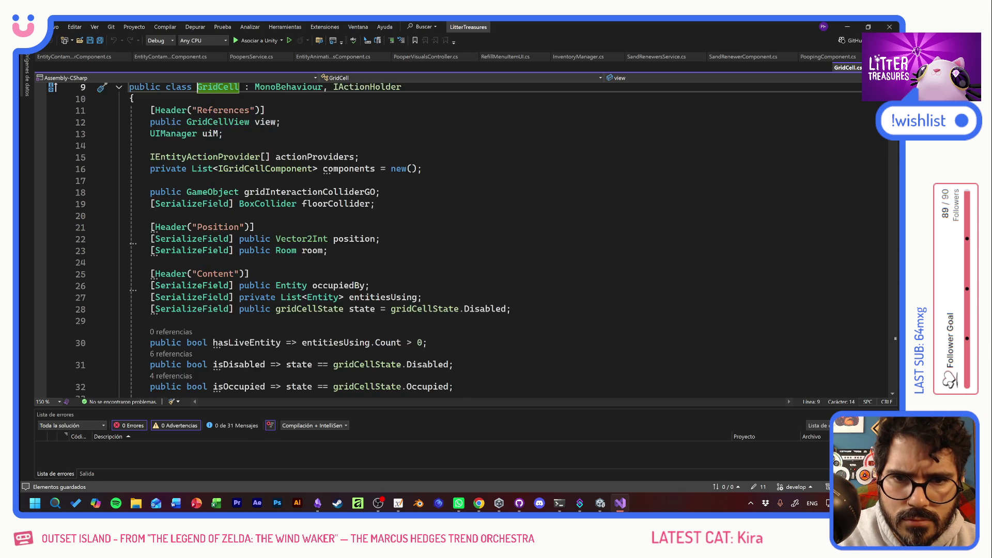
scroll(465, 237, "down", 5)
scroll(465, 237, "down", 3)
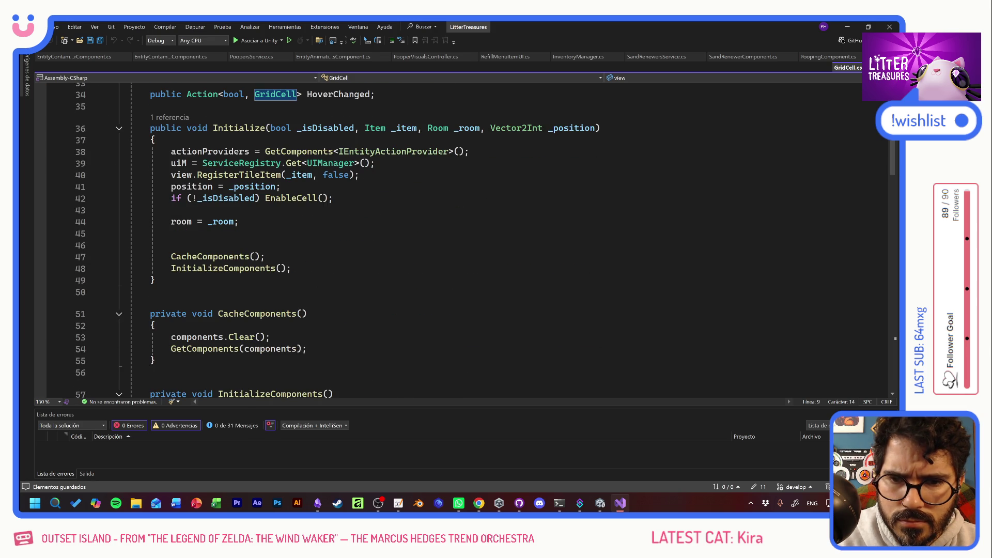
scroll(465, 238, "down", 8)
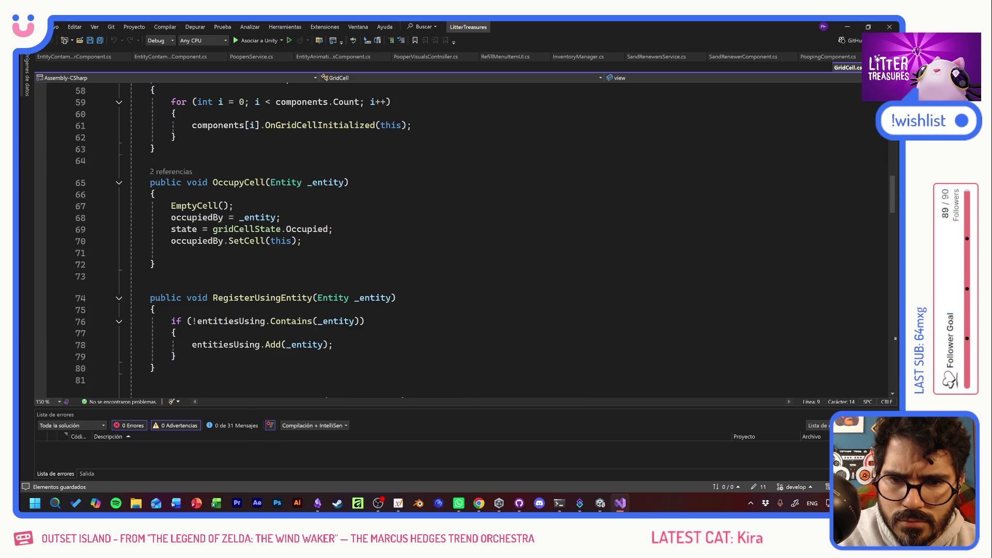
key("alt+Tab")
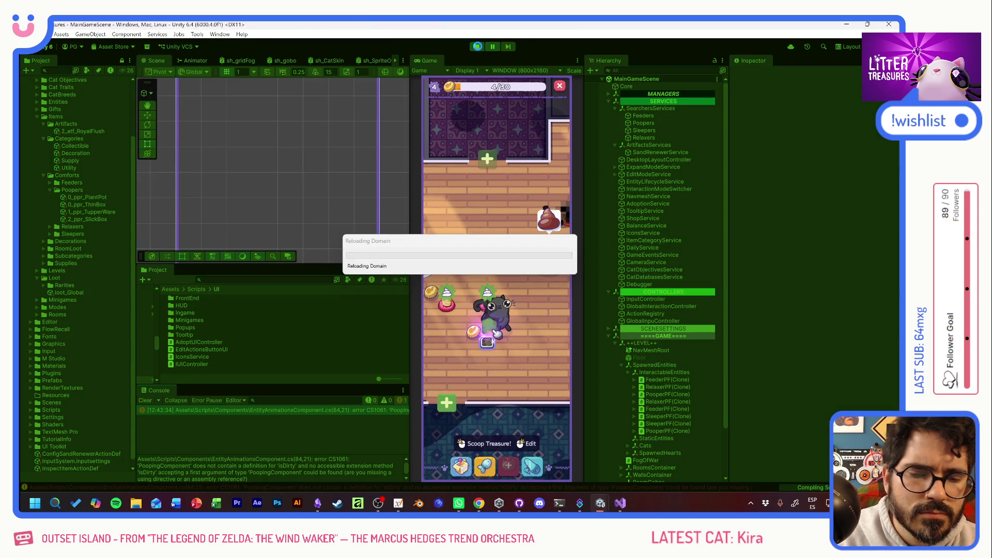
Step: Let Unity reload the scripts, exit Play mode, and return to GridCell.cs in Visual Studio
key("alt+Tab")
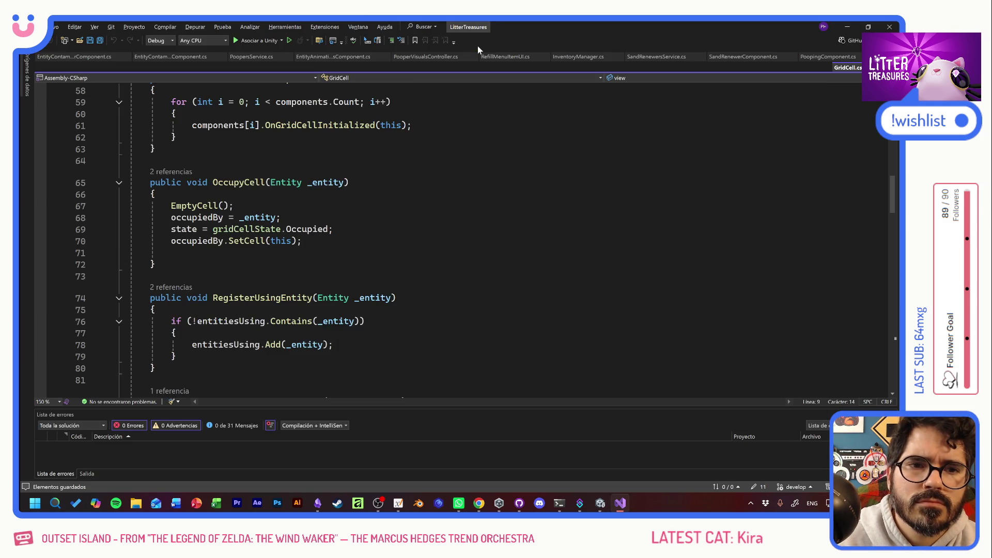
key("alt+Tab")
key("Tab")
key("Tab")
key("Tab")
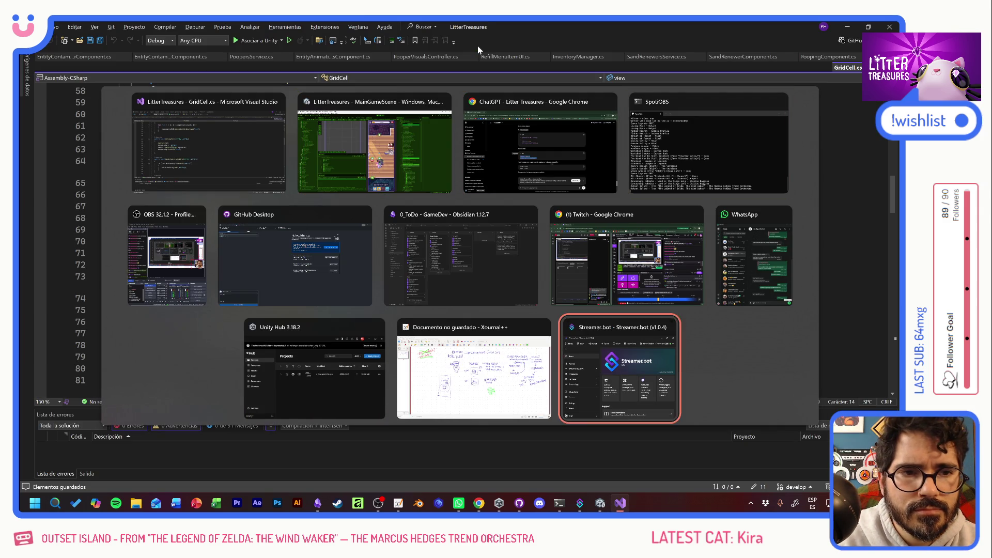
key("Tab")
key("Tab")
key("Tab")
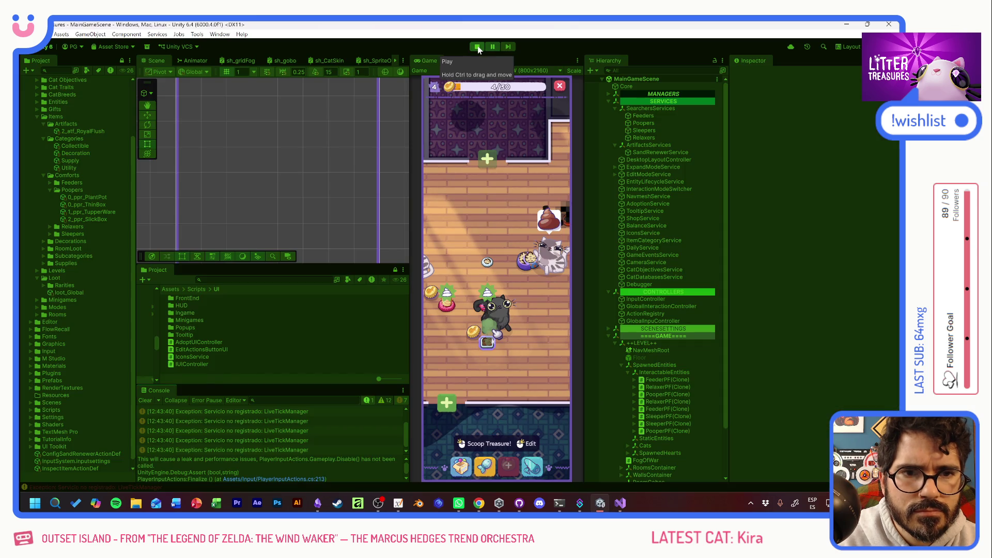
left_click(477, 47)
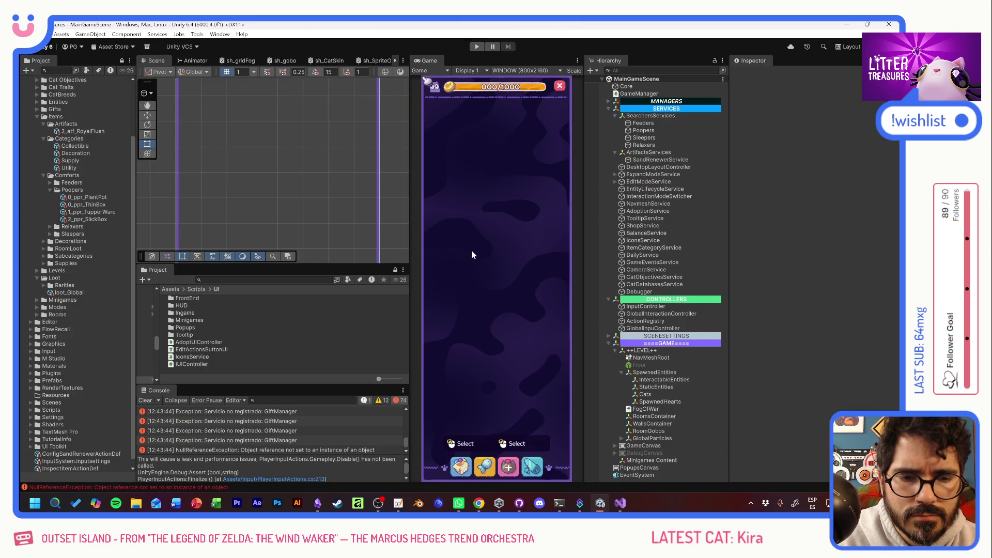
key("alt+Tab")
scroll(475, 267, "up", 8)
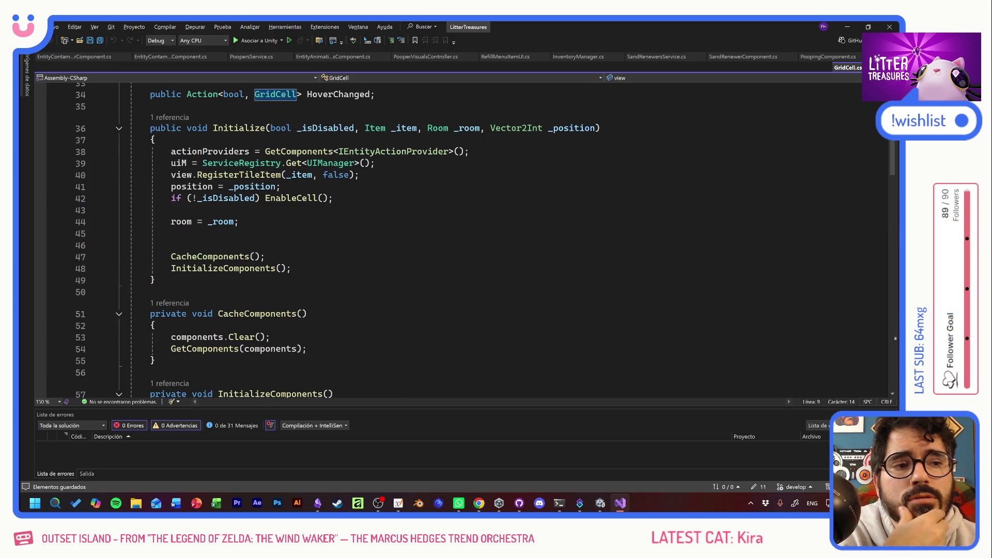
Step: Add Debug.Log("contaminator dirty") at the start of HandleDirty and save
left_click(89, 59)
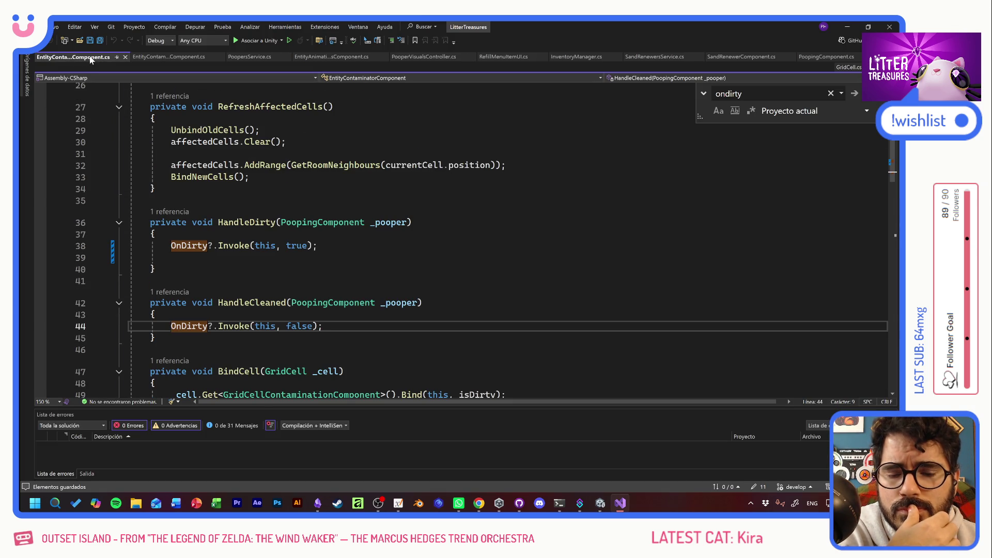
left_click(154, 234)
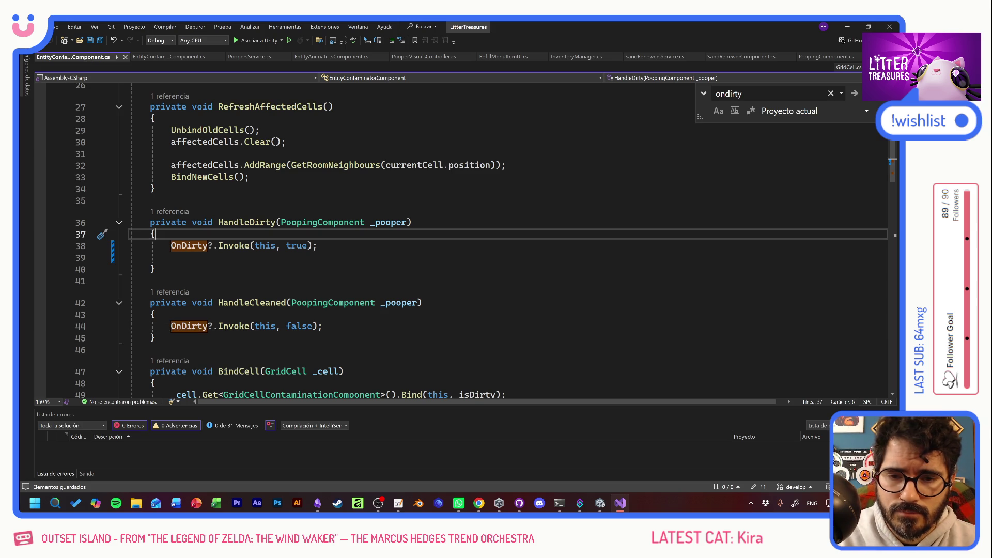
key("Return")
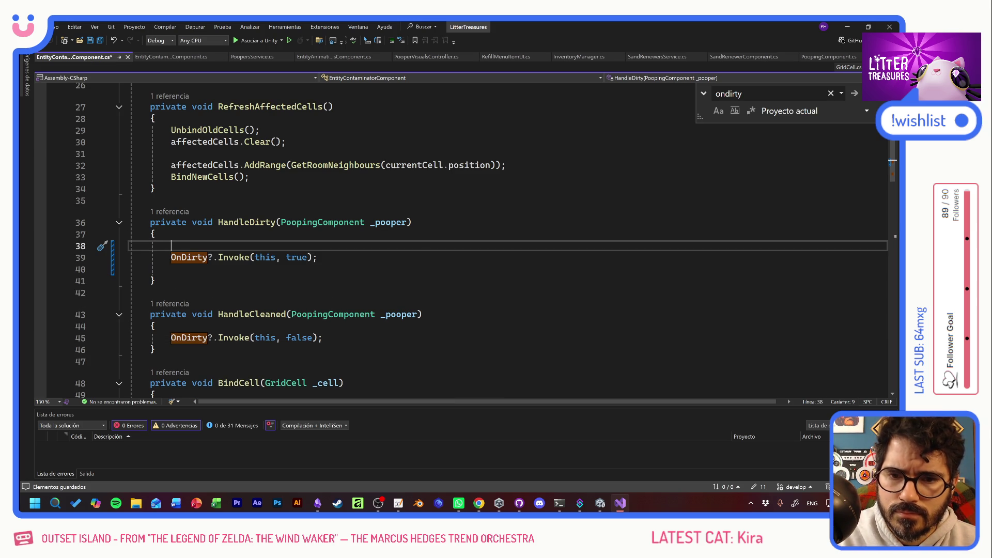
type("debug.lOG")
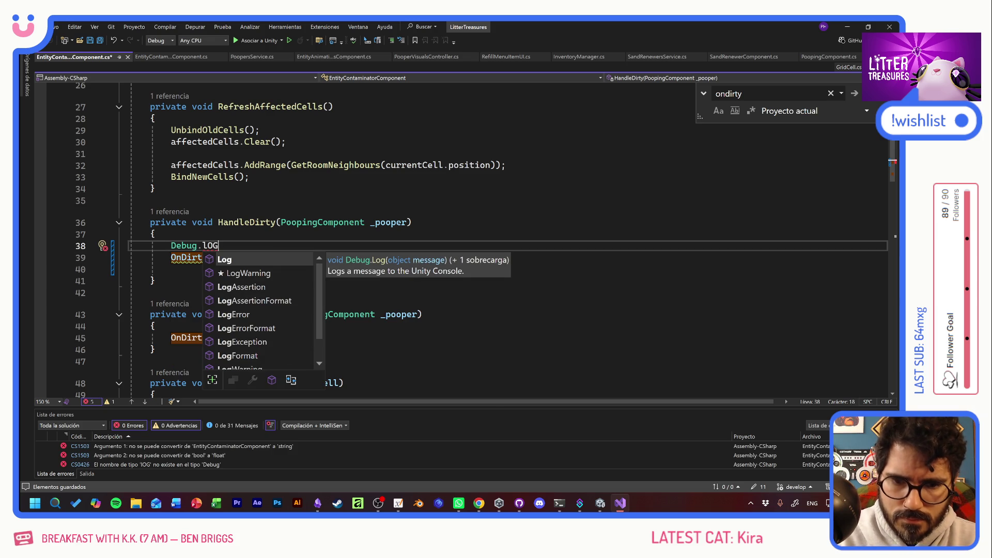
type("(")
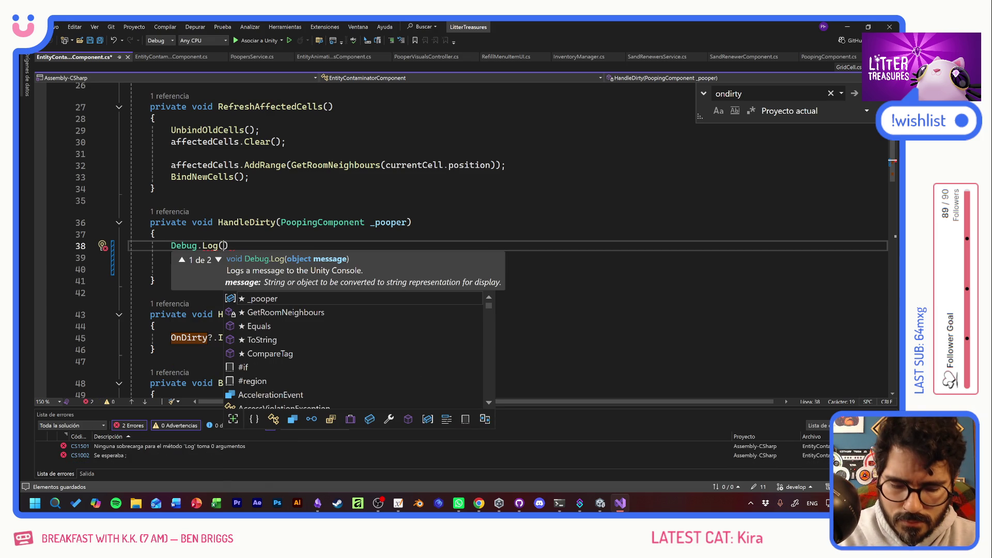
type("Co")
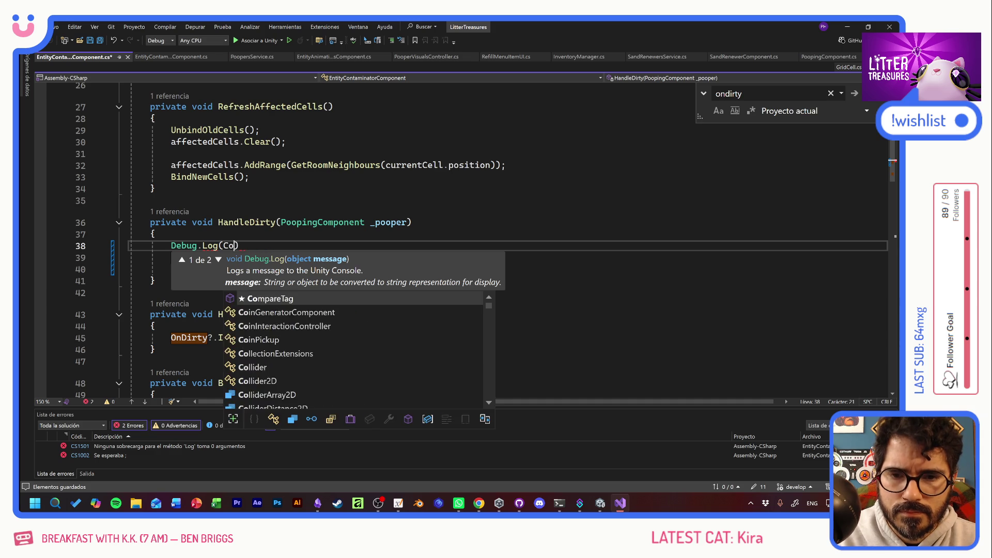
key("BackSpace")
key("BackSpace")
type("\"contamina")
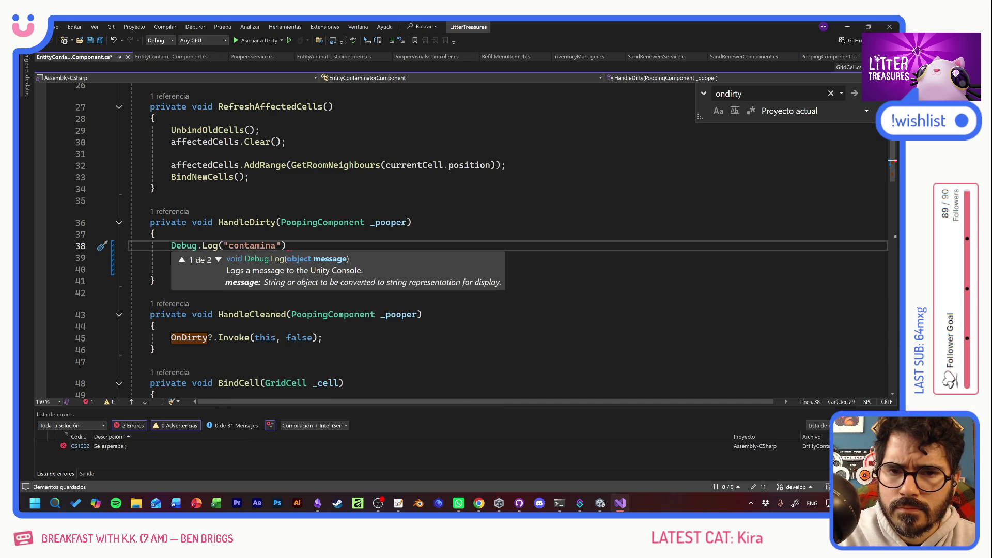
scroll(465, 238, "up", 8)
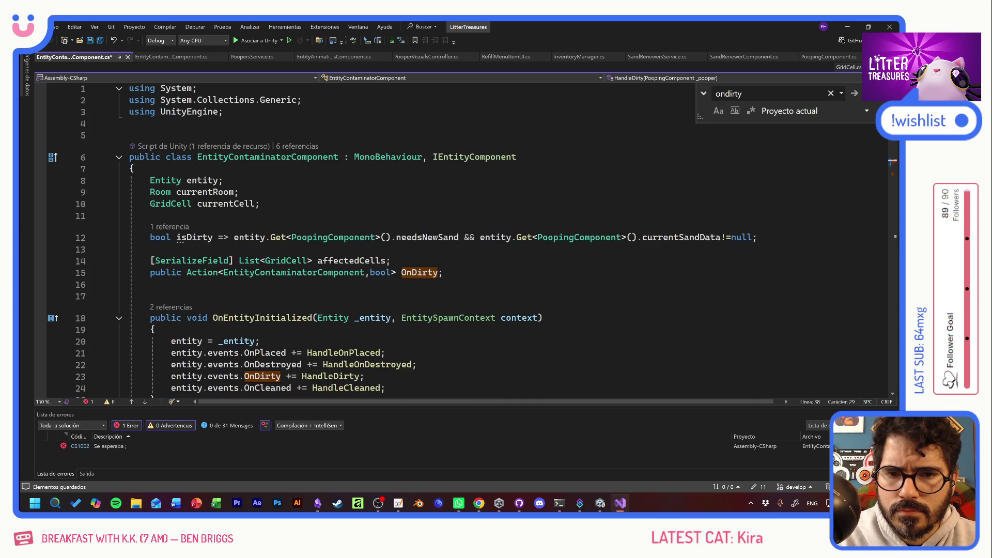
scroll(465, 238, "down", 8)
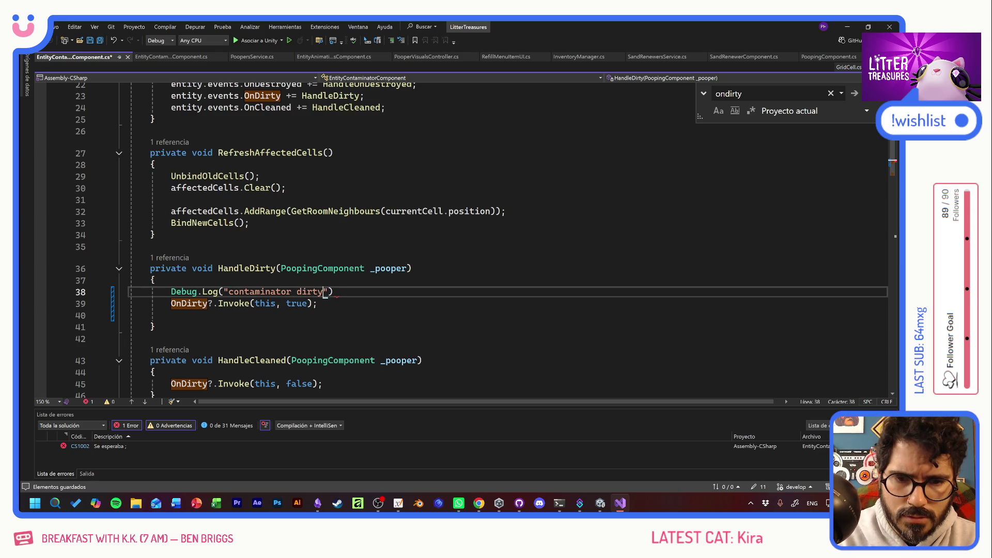
type(";")
key("ctrl+s")
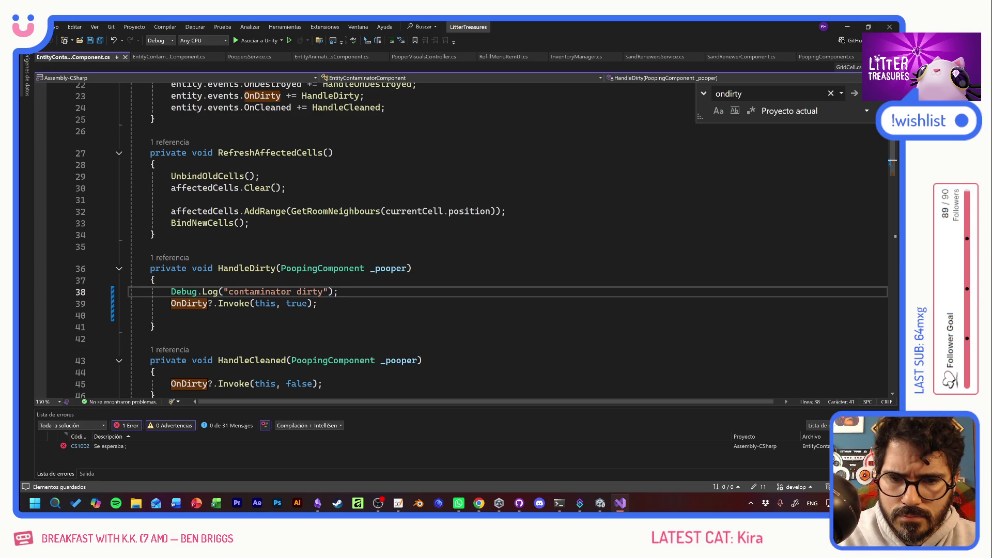
Step: Paste the log line into HandleCleaned, change it to "contaminator cleaned", and save
left_click(155, 371)
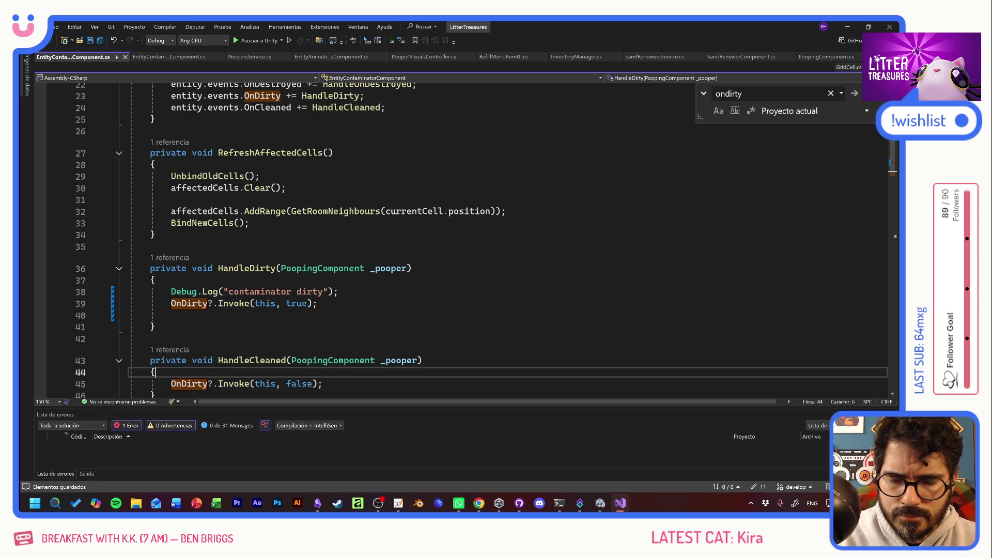
key("Return")
type("Debug.Log(\"contaminator dirty\");")
left_click_drag(296, 384, 318, 383)
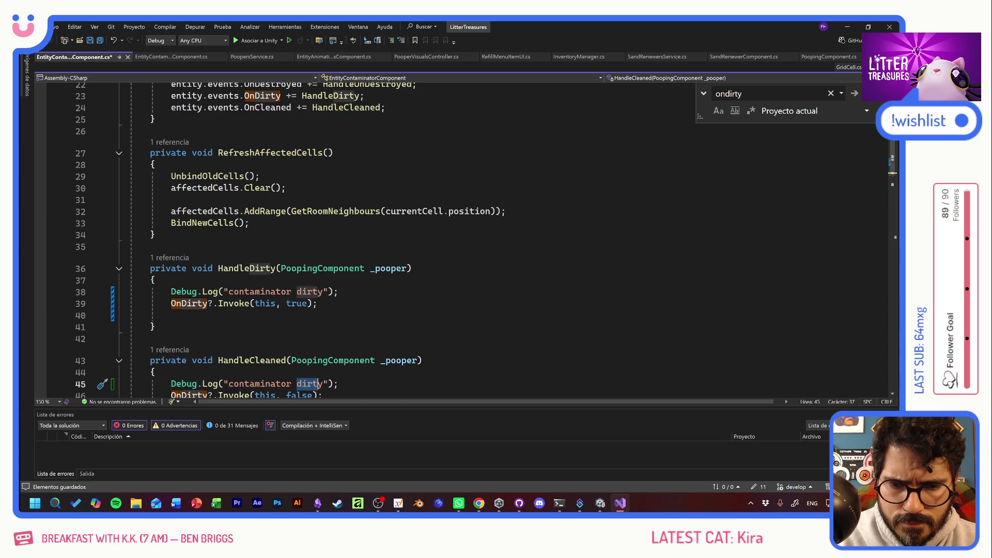
type("cleane")
key("ctrl+s")
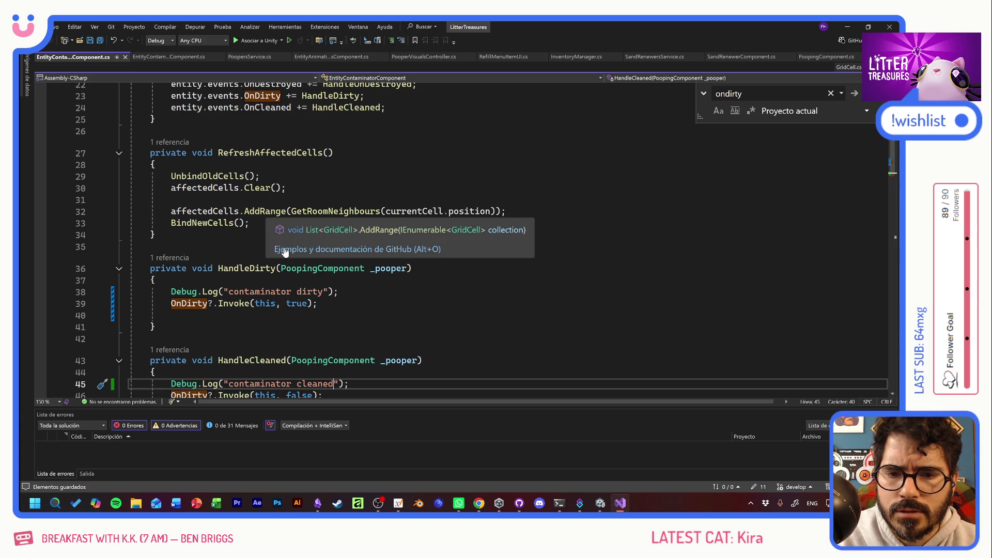
mouse_move(189, 303)
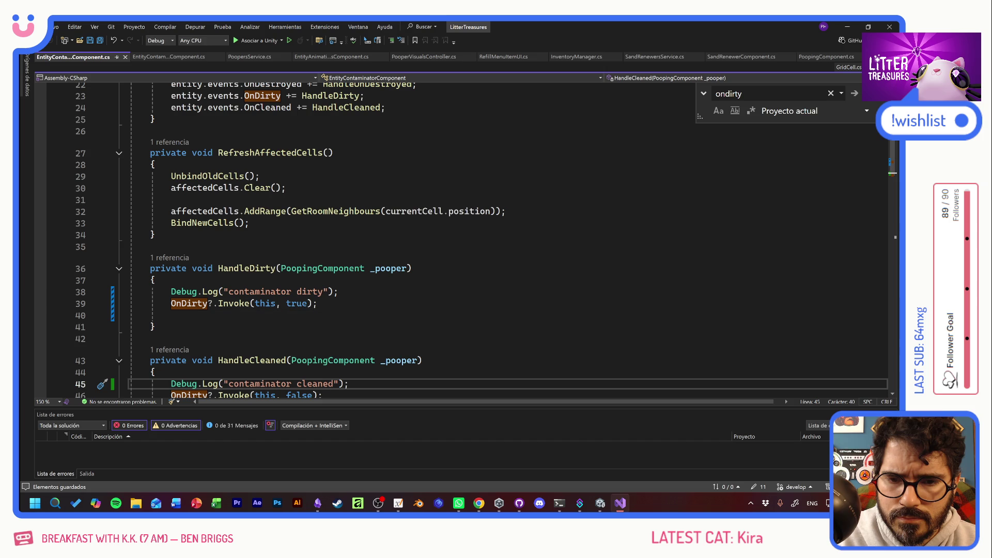
Step: Copy the contaminator dirty log line and step through project-wide ondirty search matches
left_click_drag(339, 291, 130, 292)
key("ctrl+c")
left_click(752, 93)
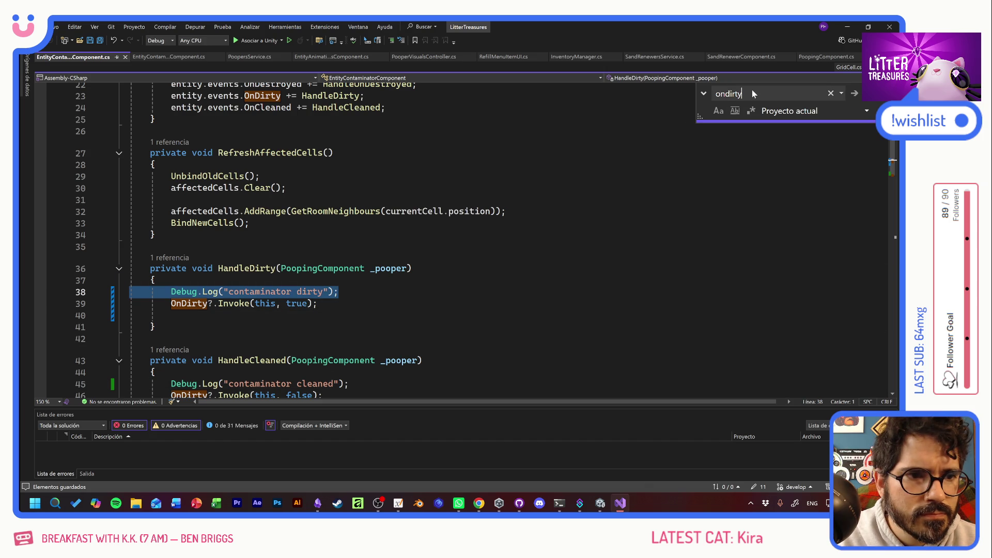
key("Return")
key("Return")
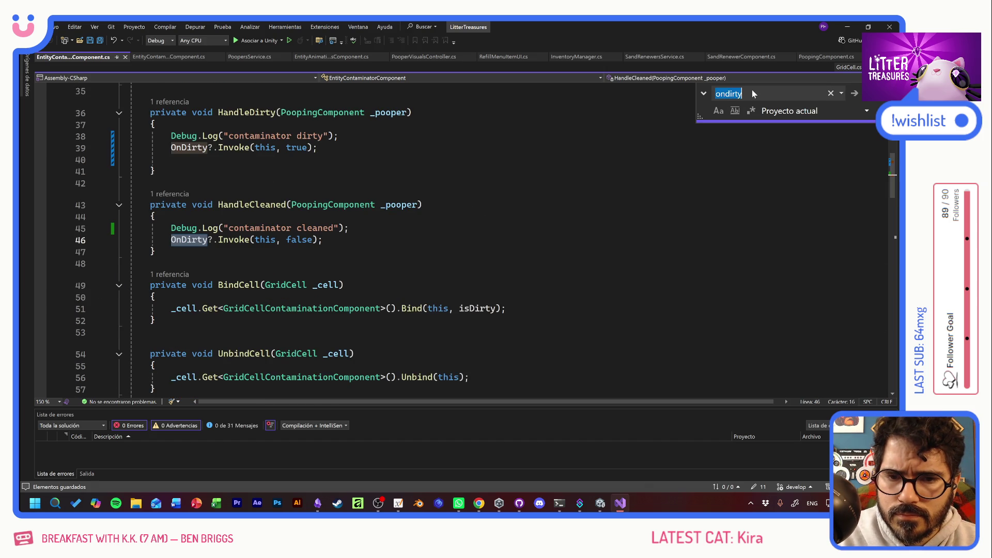
key("Return")
key("Return")
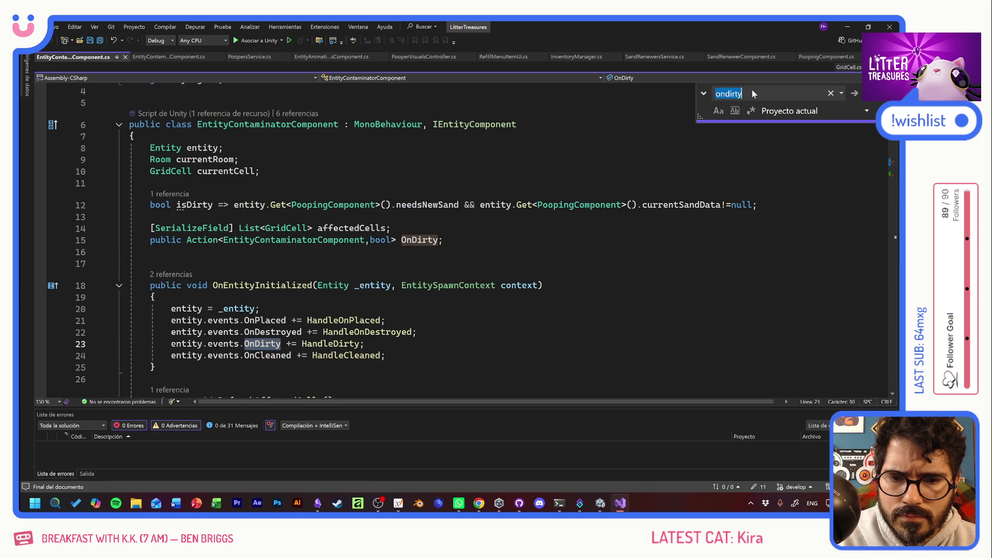
key("Return")
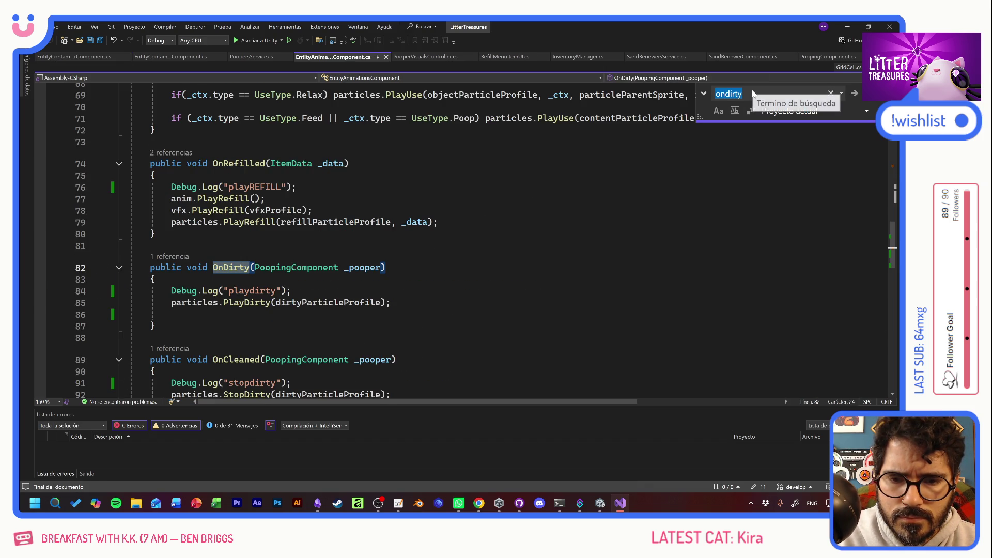
key("Return")
key("Return")
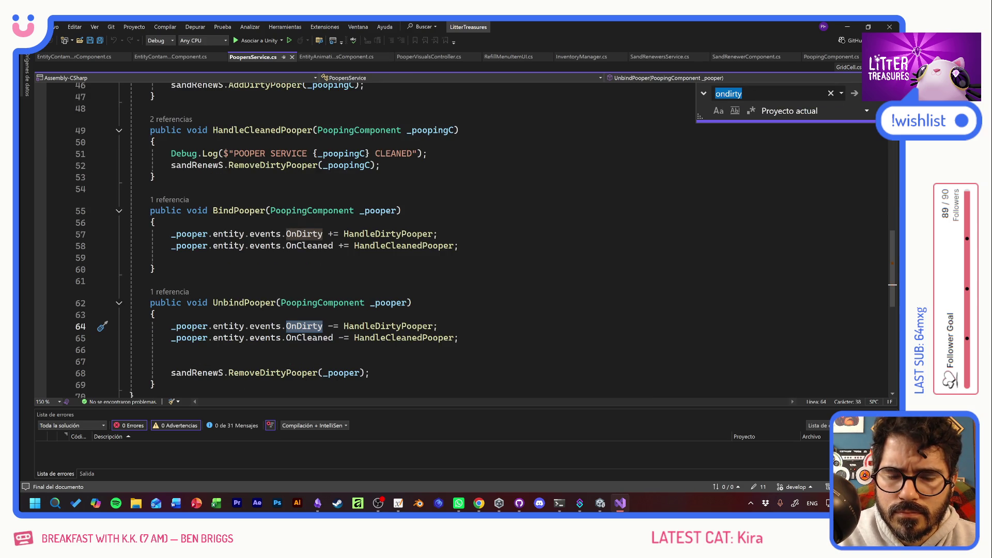
key("Return")
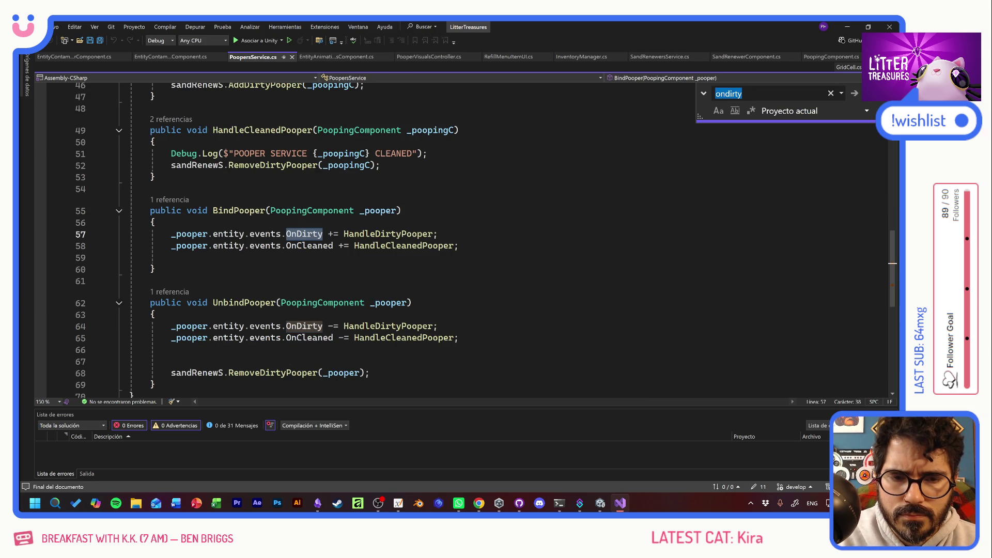
scroll(485, 241, "down", 1)
Step: Check the HandleDirtyPooper definition, then continue the search to the Dirty method's OnDirty call
left_click(389, 290, "ctrl")
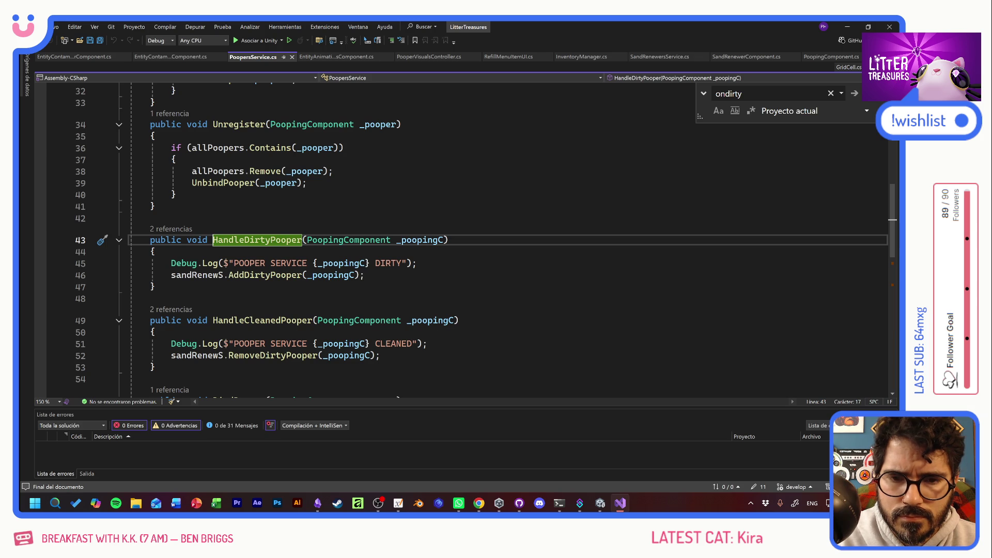
key("ctrl+f")
key("Return")
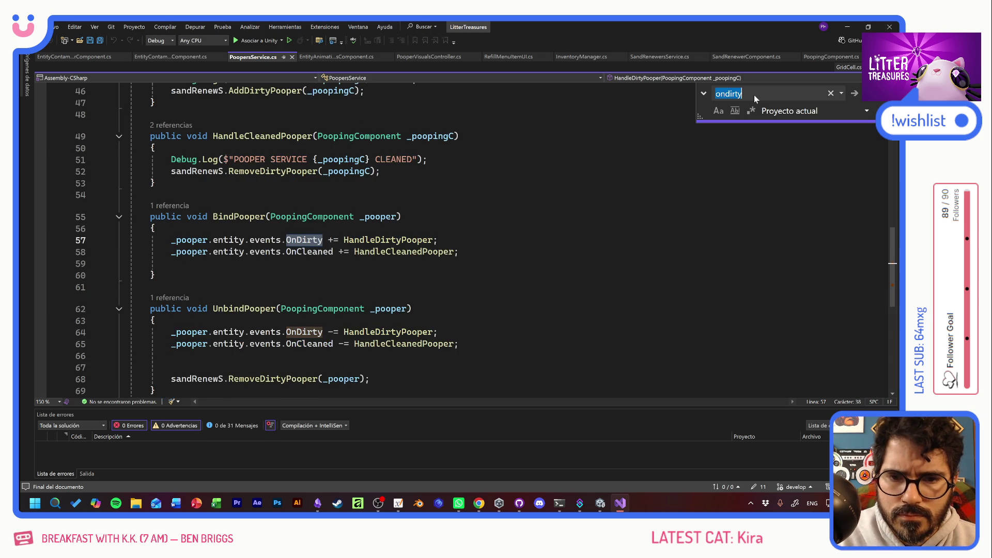
key("Return")
key("Return")
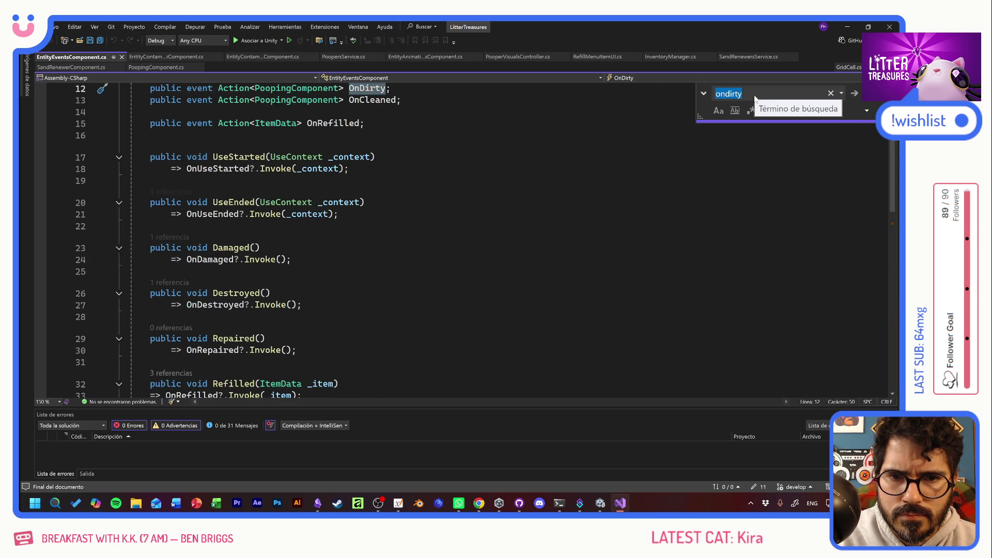
key("Return")
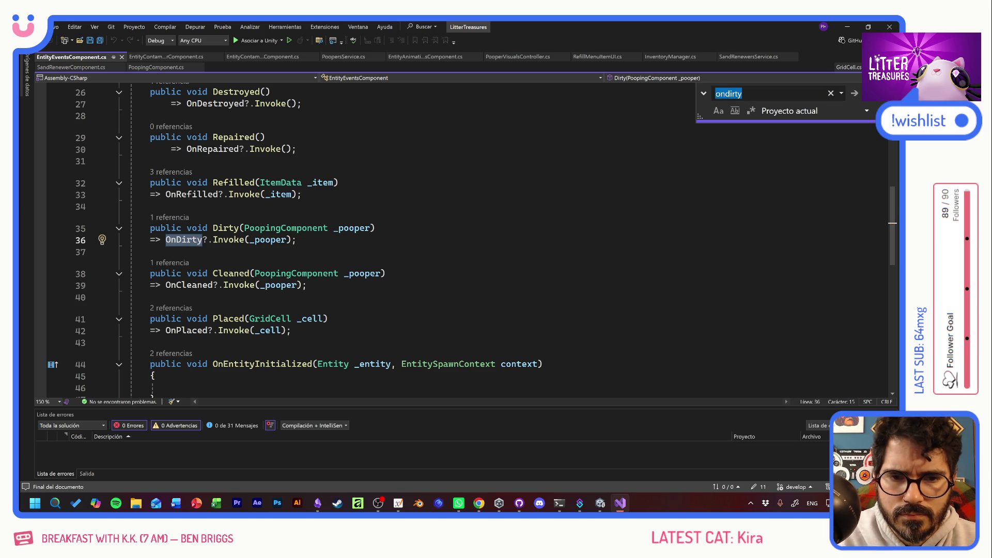
Step: Convert the Dirty method from an arrow expression to a block body containing the OnDirty call
left_click(376, 228)
key("Return")
type("{")
key("Return")
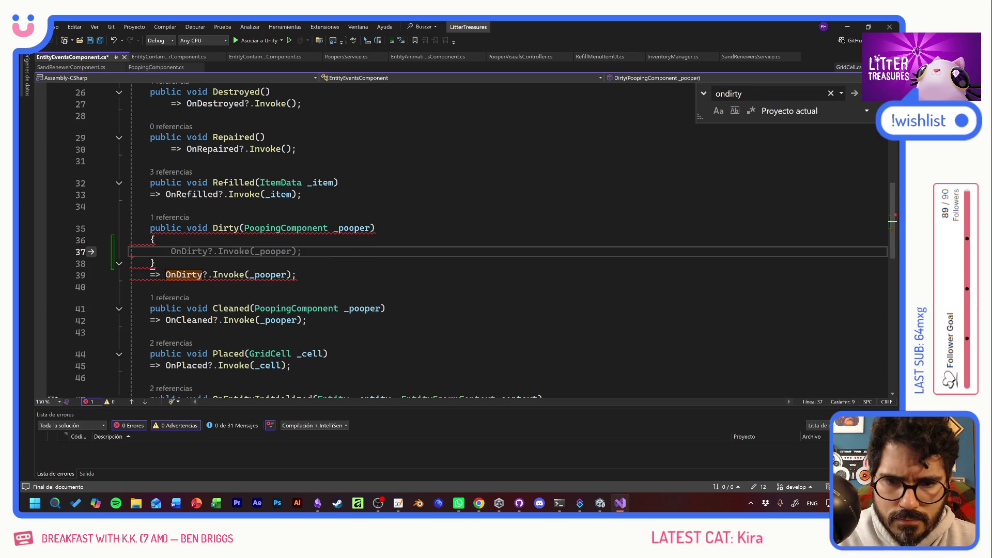
key("Down")
key("Down")
key("shift+End")
left_click_drag(174, 279, 176, 253)
key("Delete")
Step: Add a Debug.Log("DIRT") line above the OnDirty call and save EntityEventsComponent.cs
key("Up")
key("Up")
key("ctrl+Return")
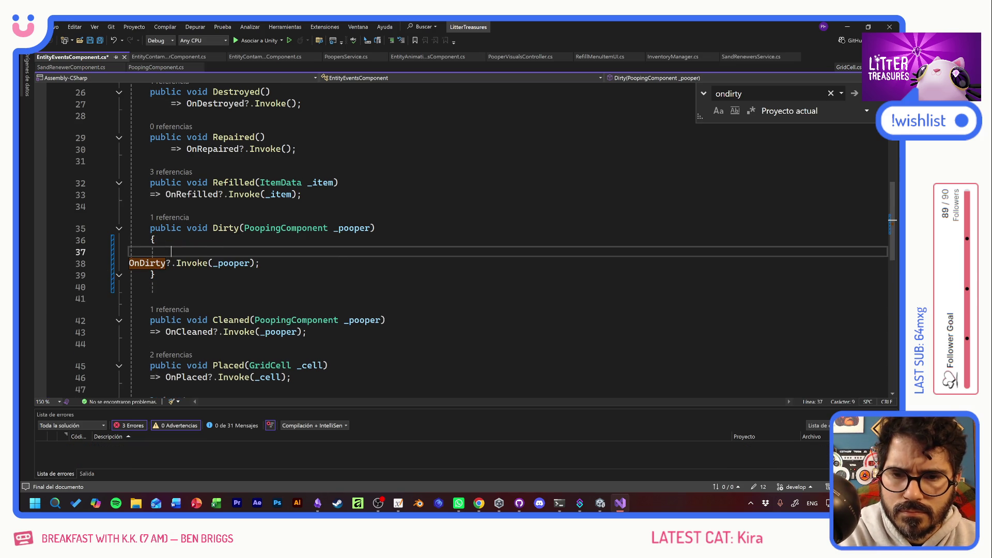
key("ctrl+v")
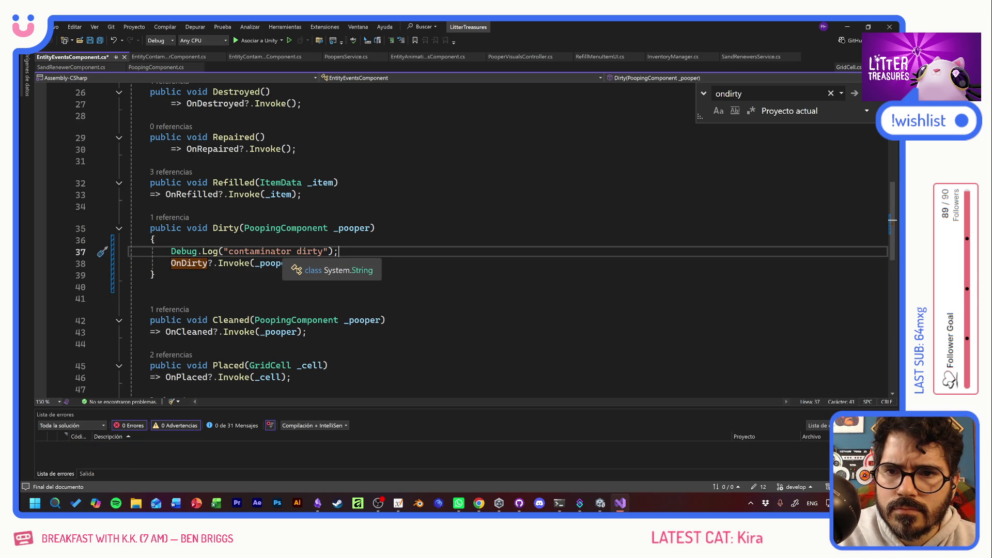
left_click_drag(229, 251, 324, 251)
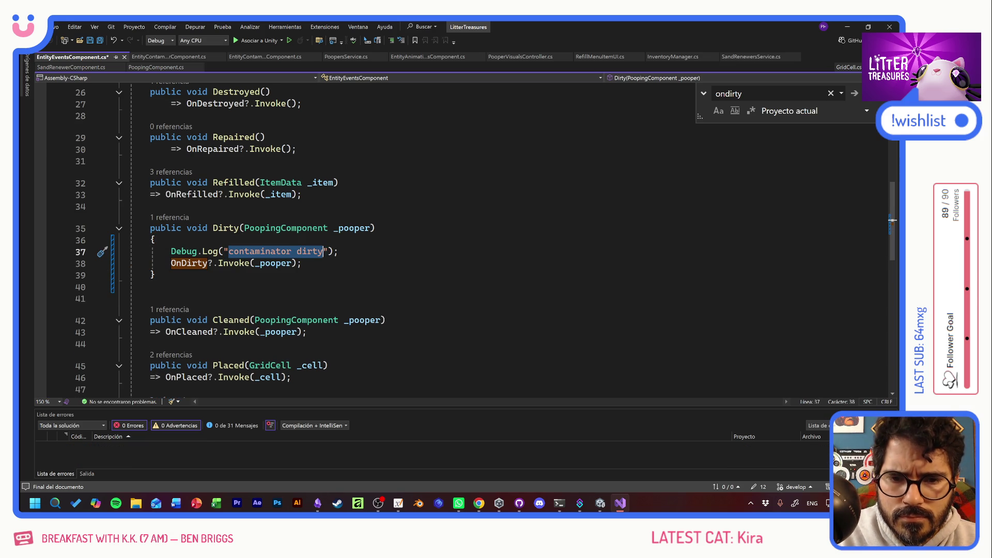
type("DIRTYEVEN")
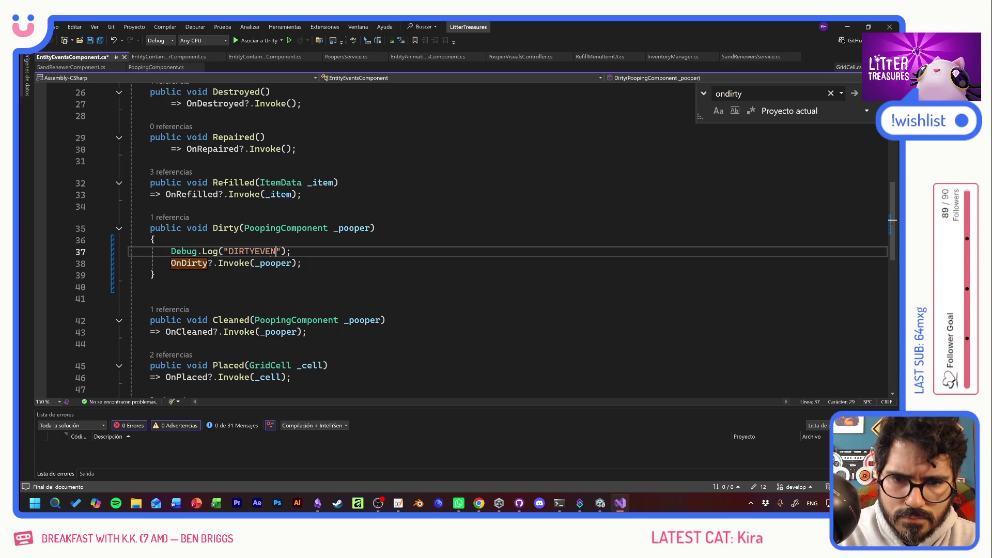
type("T")
key("ctrl+s")
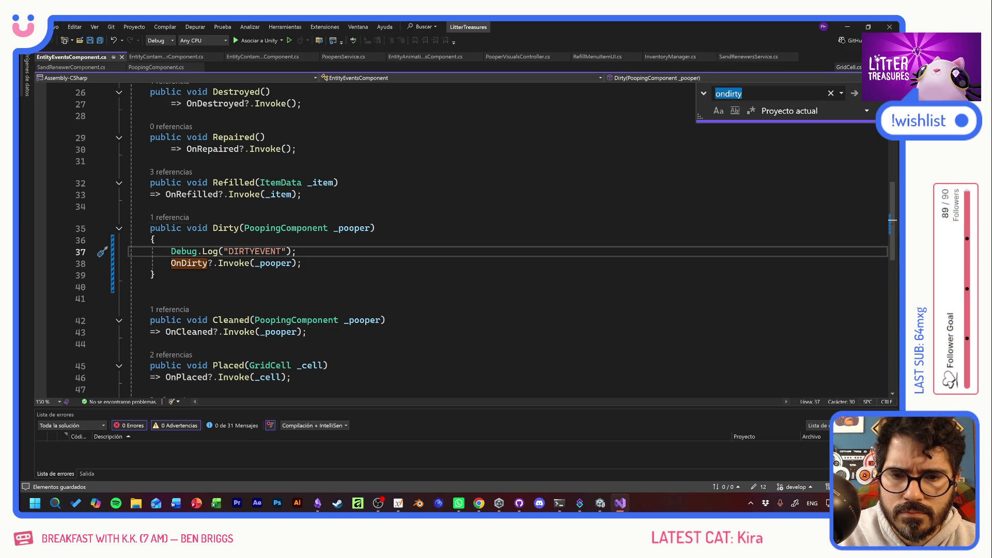
Step: Switch the keyboard layout to Spanish and head back to the Unity window
left_click(375, 228)
key("super+space")
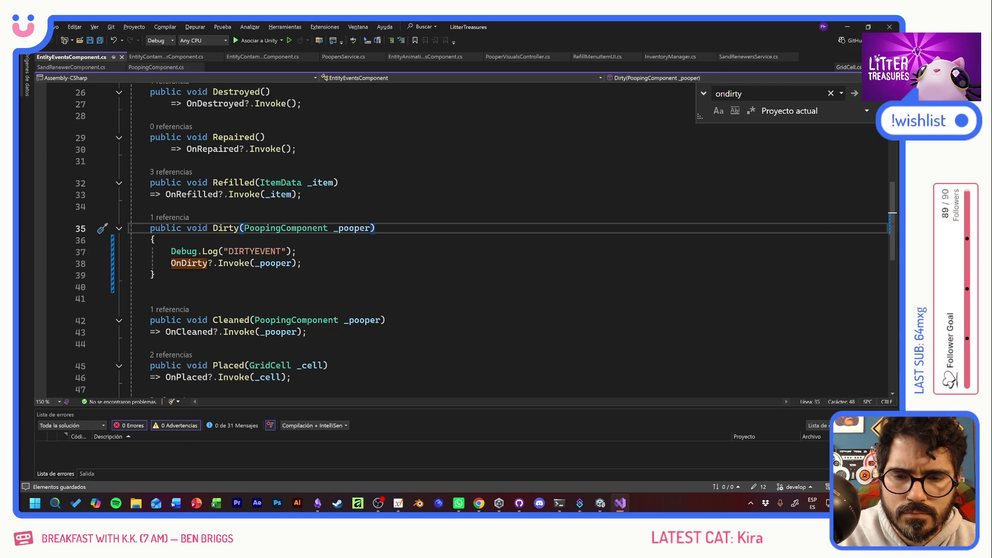
key("alt+Tab")
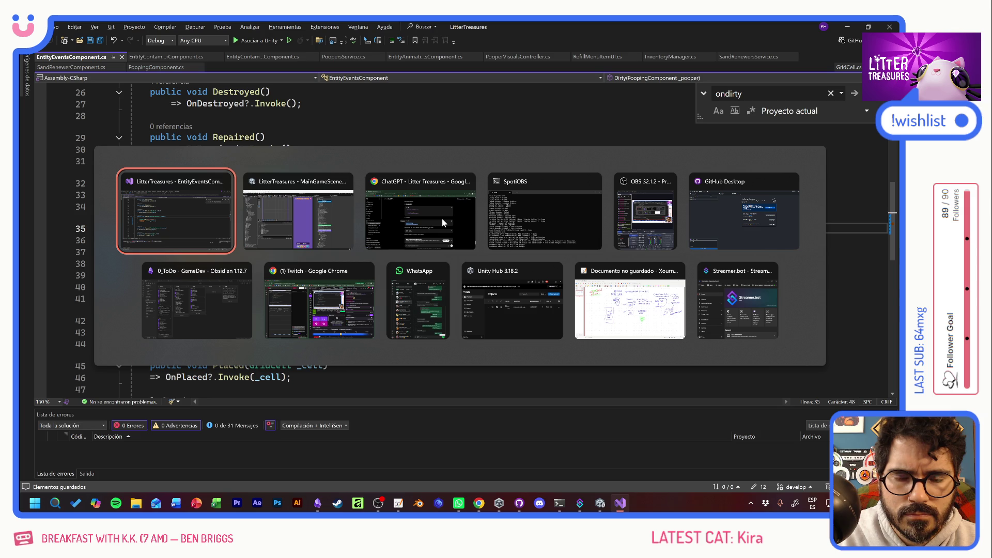
key("Tab")
Step: Start Play mode and use MAX COINS twice to reach level 3
left_click(476, 46)
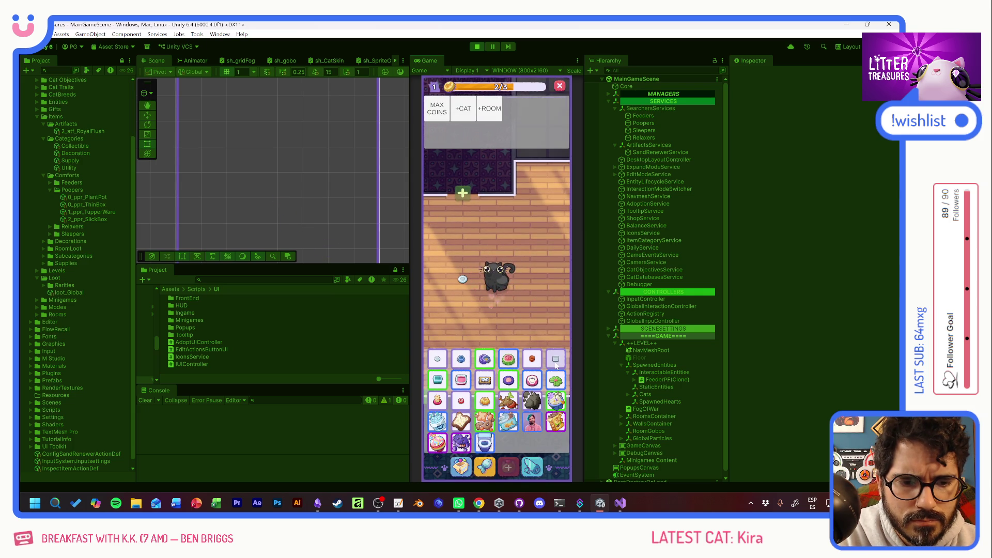
left_click(435, 110)
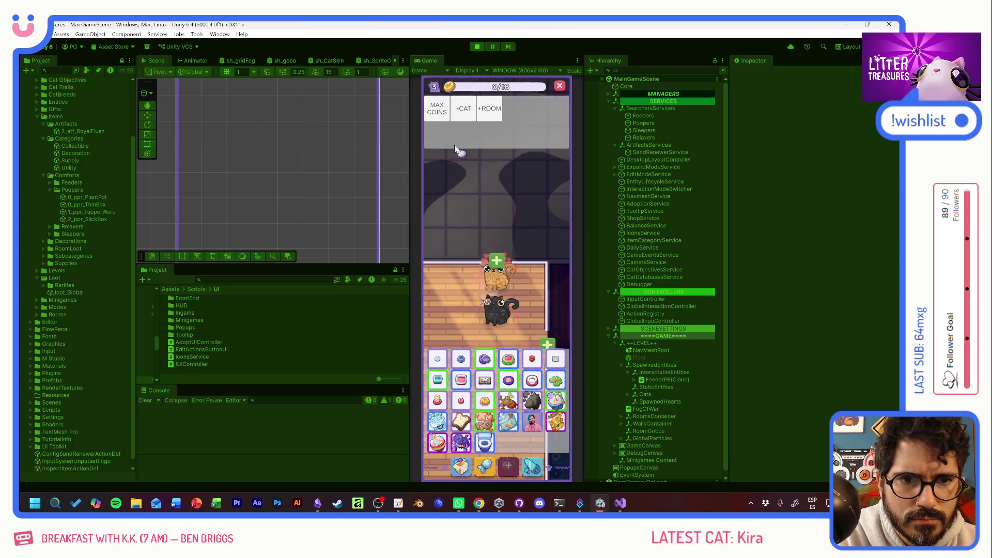
left_click(437, 108)
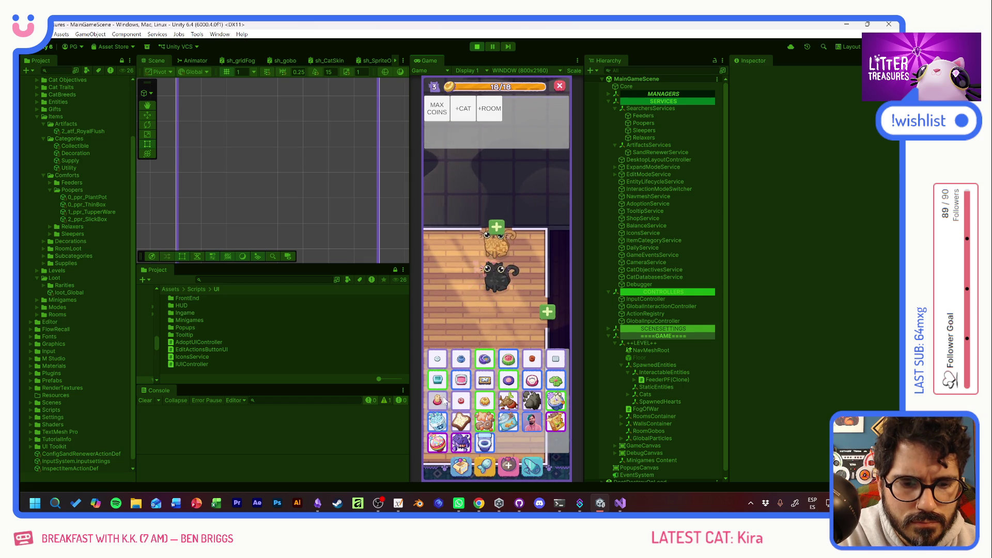
left_click(484, 385)
Step: Buy and place the Thin Box litter item, then check the Console logs
left_click(467, 452)
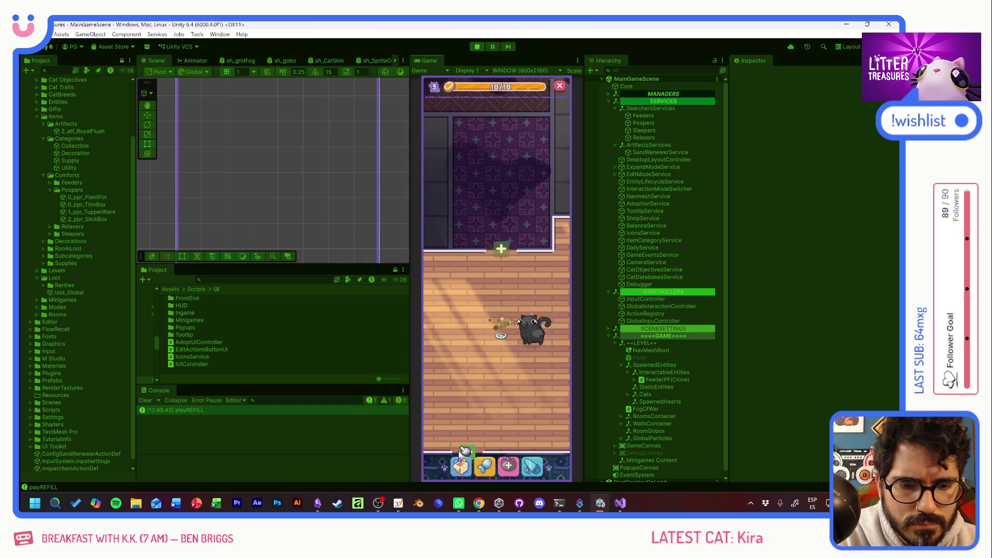
left_click(454, 325)
left_click(500, 186)
left_click(481, 443)
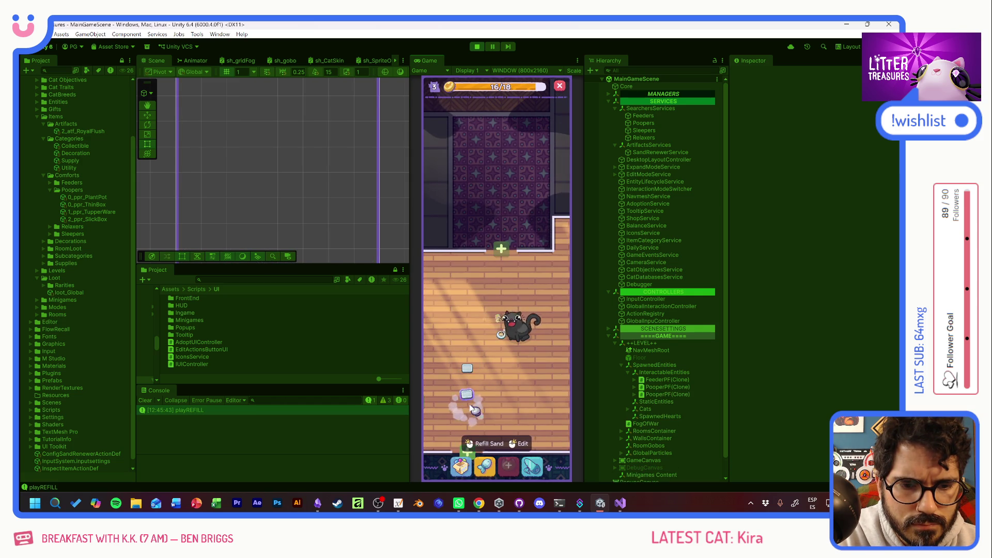
key("F1")
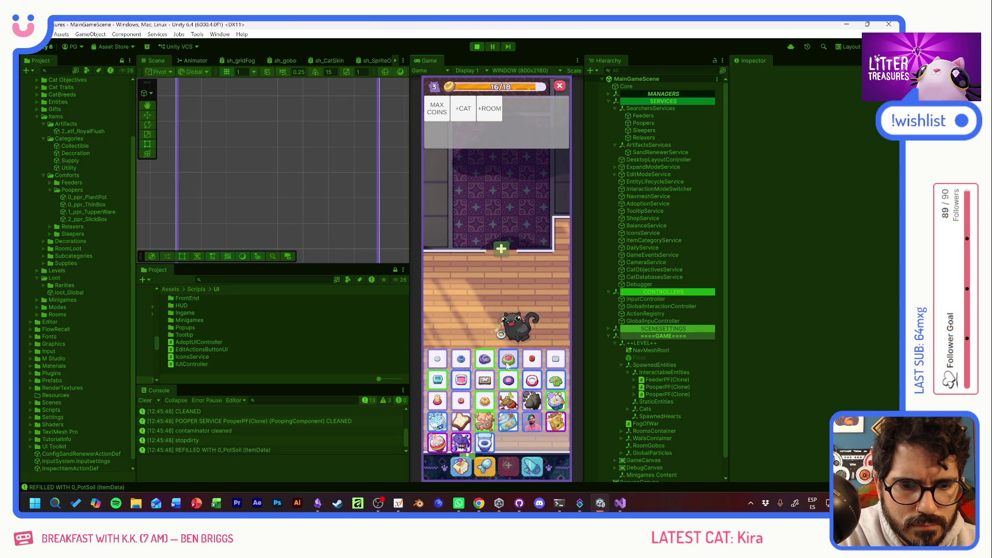
key("F1")
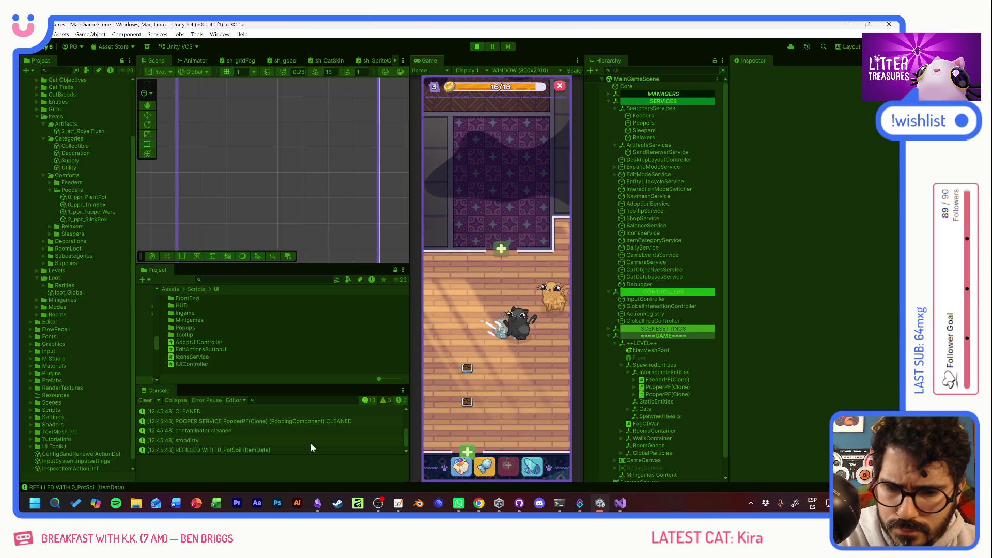
scroll(309, 441, "up", 3)
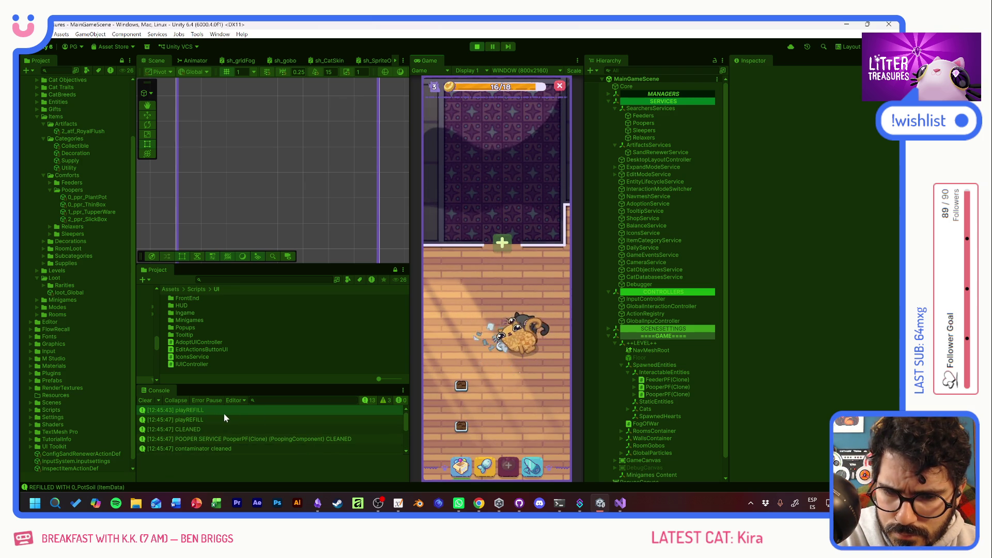
scroll(246, 426, "down", 3)
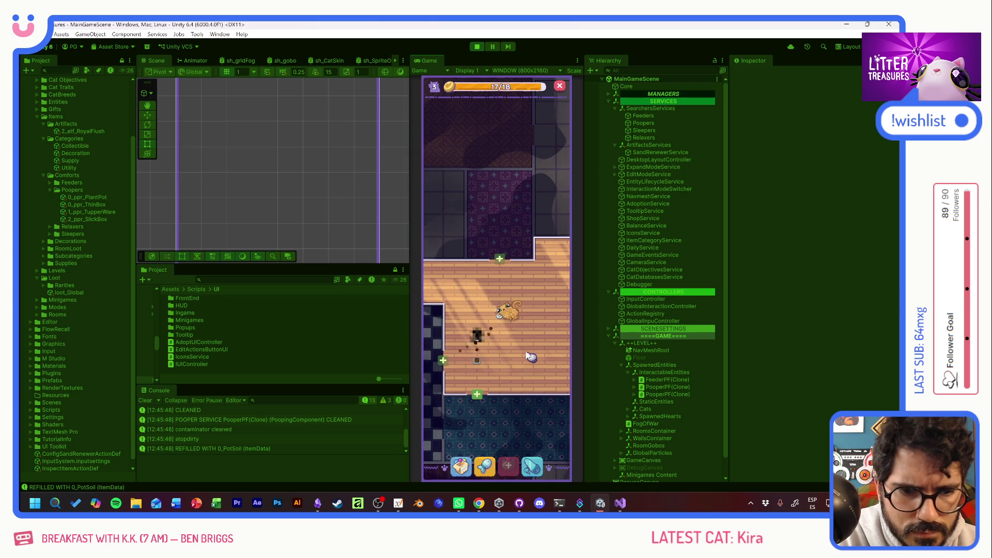
Step: Place the Scratch Pole, Patched Pillow and Ceramic Watermelon bowl in the room
left_click(461, 467)
left_click_drag(465, 439, 467, 452)
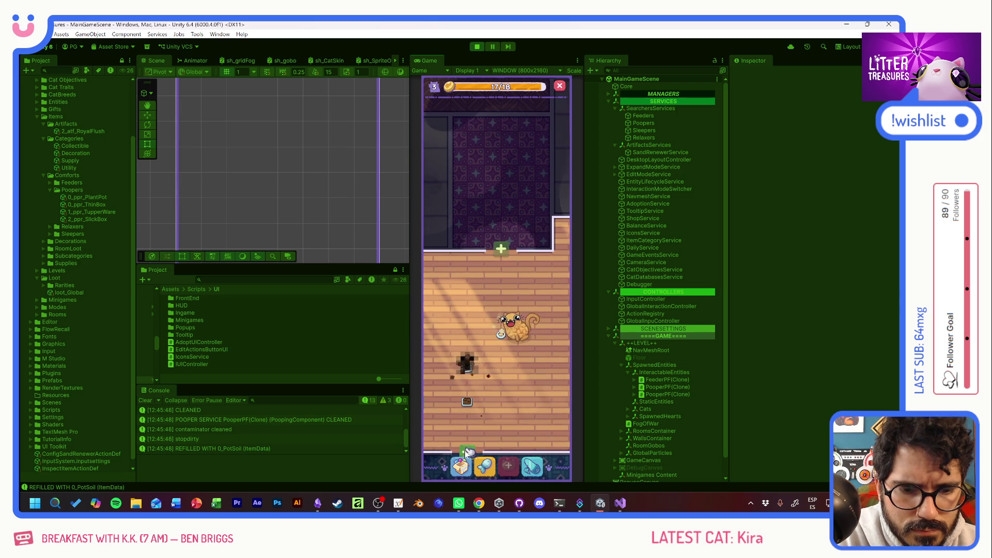
left_click(460, 467)
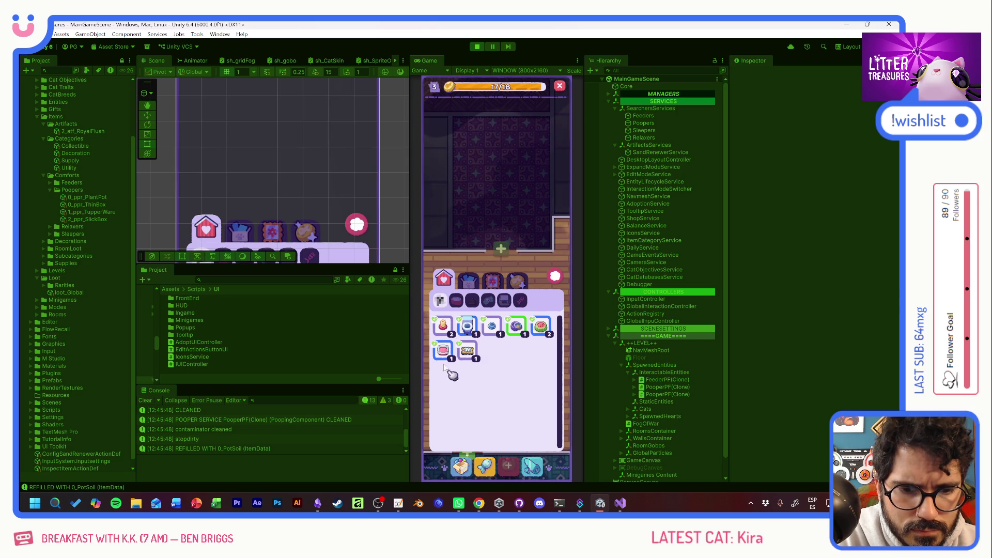
left_click_drag(454, 382, 447, 304)
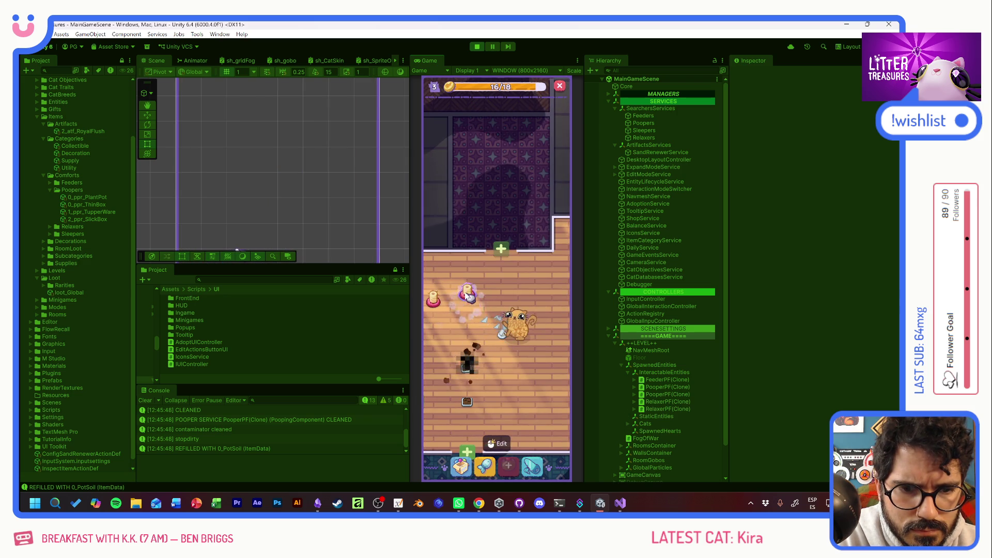
left_click(443, 351)
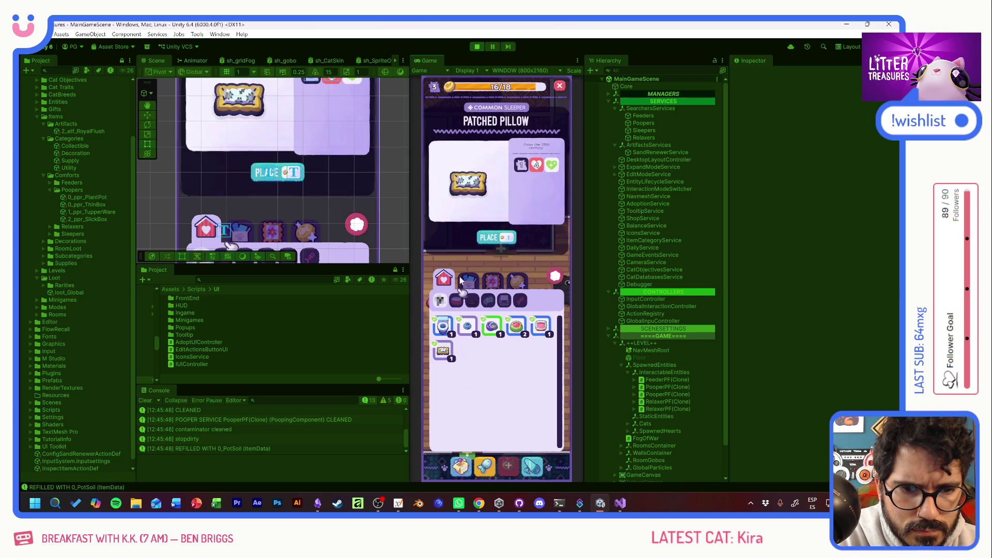
left_click(460, 466)
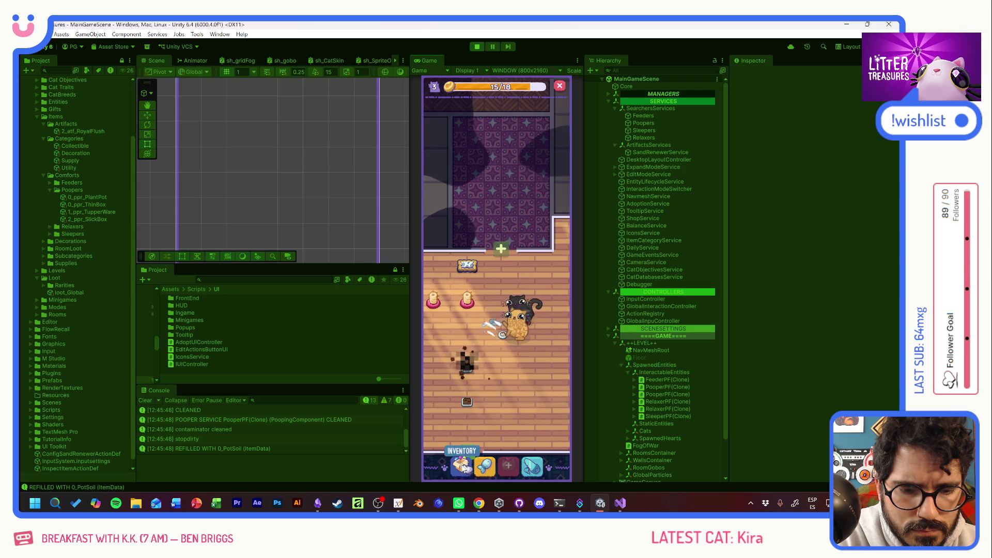
left_click(516, 326)
mouse_move(509, 265)
left_mouse_down()
mouse_move(532, 271)
mouse_move(508, 275)
left_mouse_up()
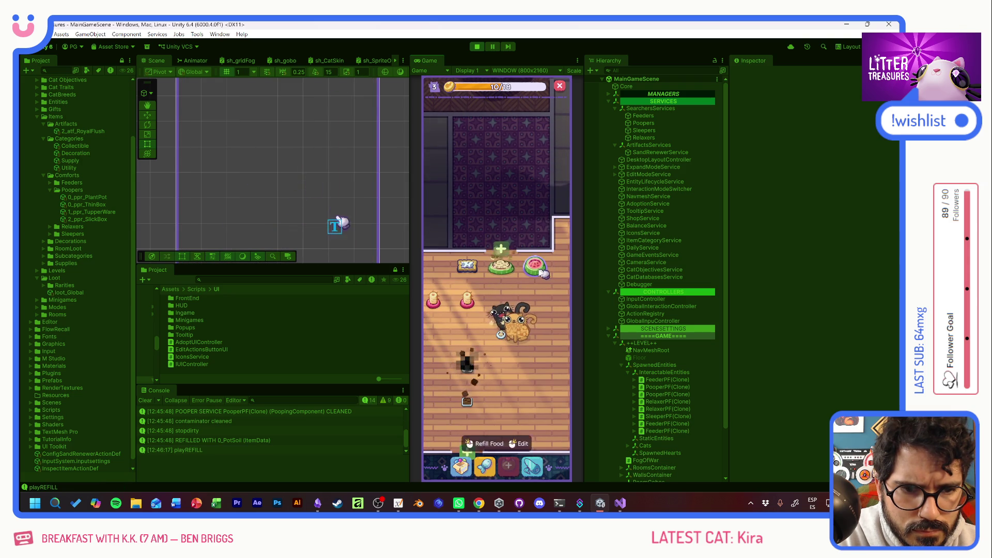
Step: Scoop a treasure from the dirty litter spot and dismiss the reward card
left_click(467, 368)
left_click(488, 444)
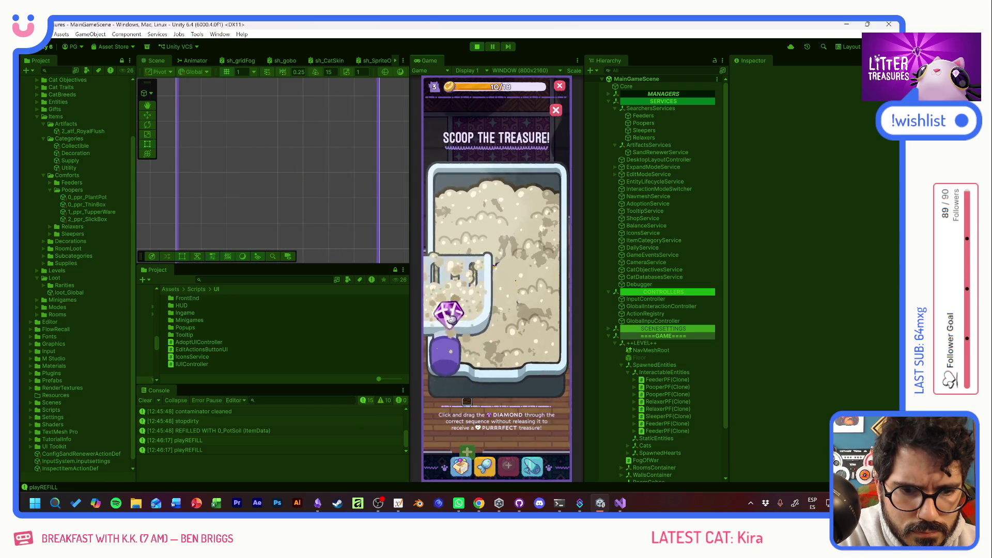
left_click(518, 335)
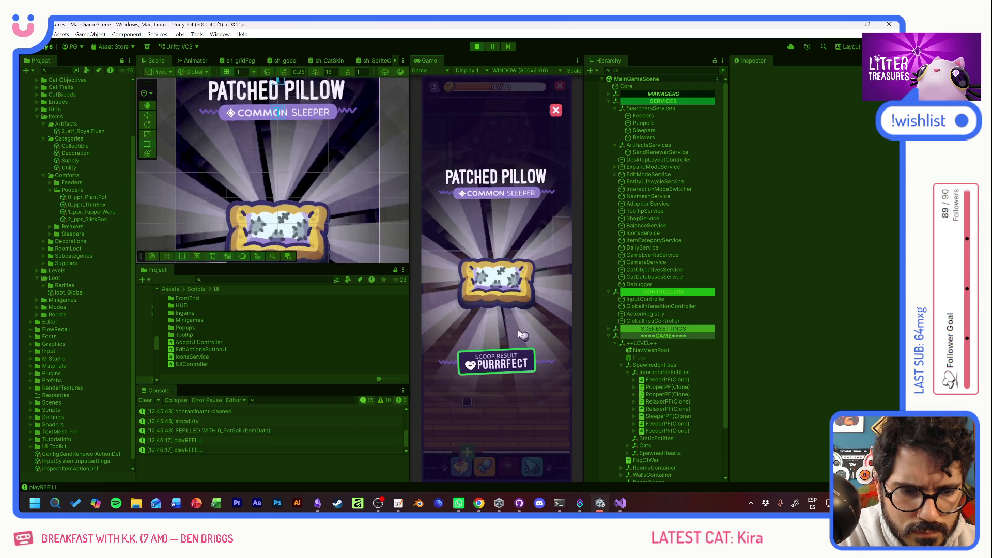
left_click(462, 466)
Step: Place and confirm the Royal Flush toilet in the room
left_click(462, 466)
left_click(452, 332)
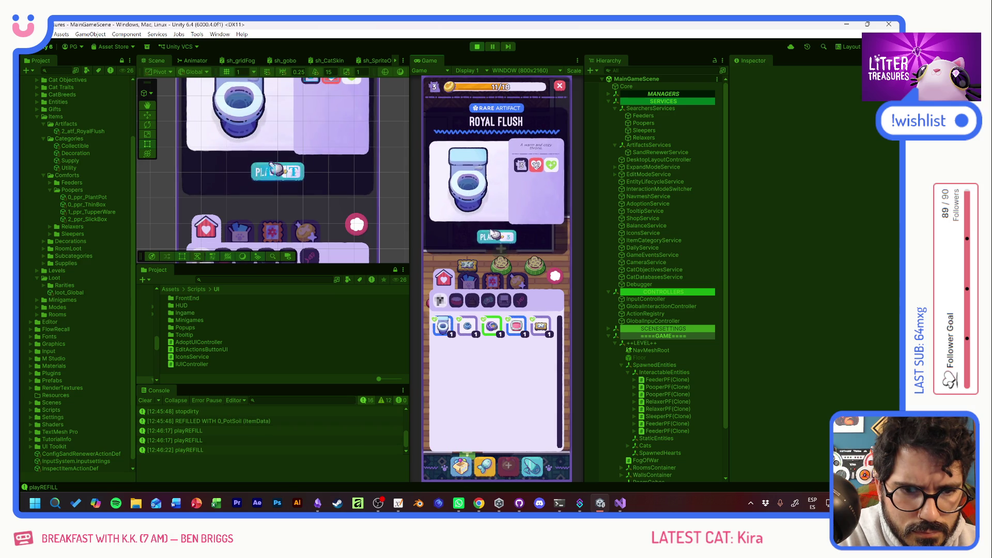
left_click(505, 240)
left_click(536, 407)
Step: Put a Patched Pillow at the room's lower left, check the cat's status, and start placing a bowl
left_click(461, 466)
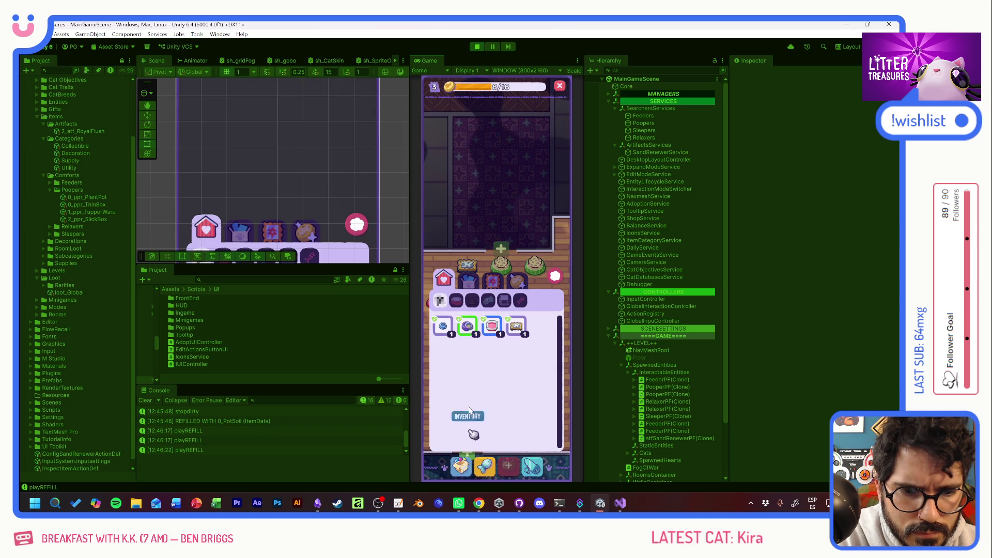
left_click(518, 329)
left_click(504, 241)
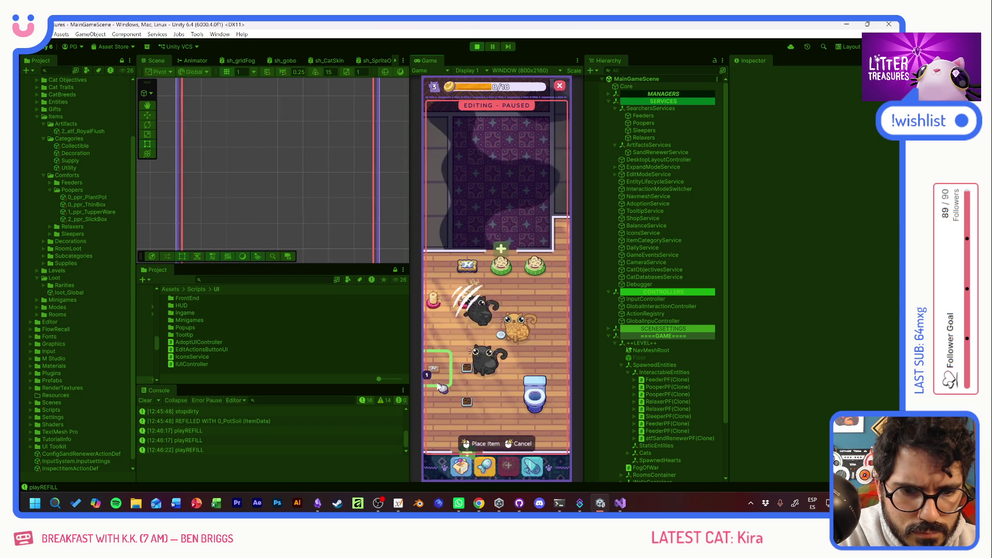
left_click(434, 366)
left_click(501, 345)
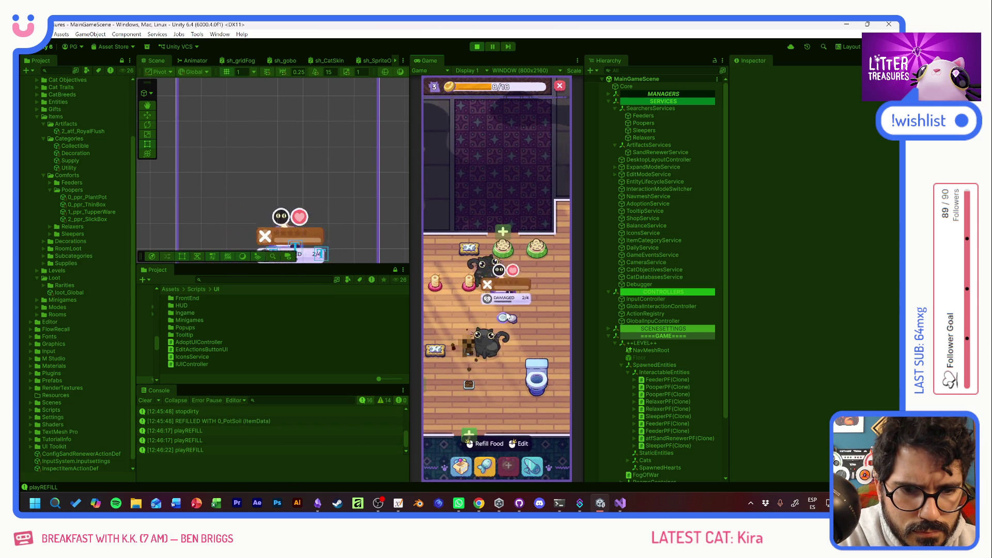
left_click(461, 341)
left_click(460, 341)
left_click(496, 235)
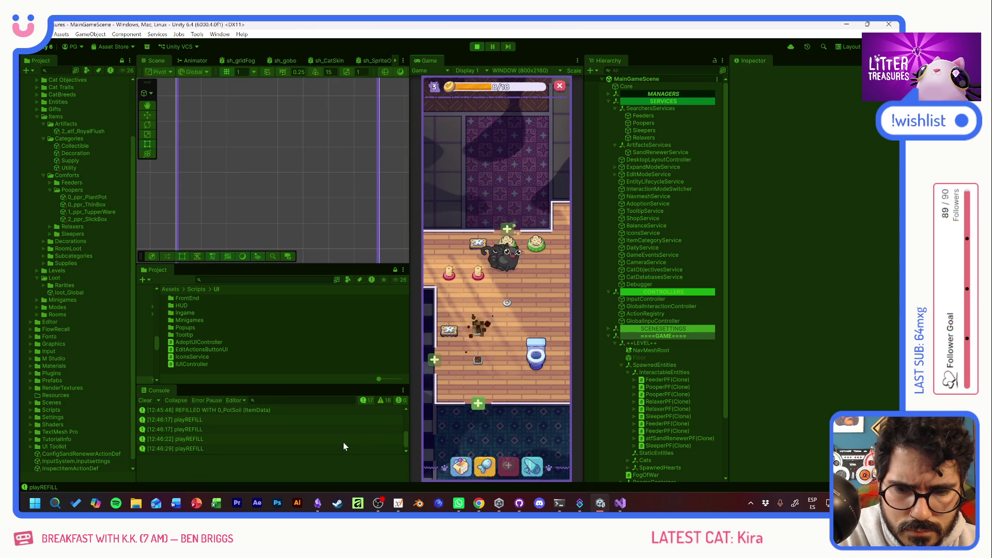
Step: Complete two Scoop the Treasure runs on the dirty litter, reaching 11/18
scroll(463, 395, "up", 2)
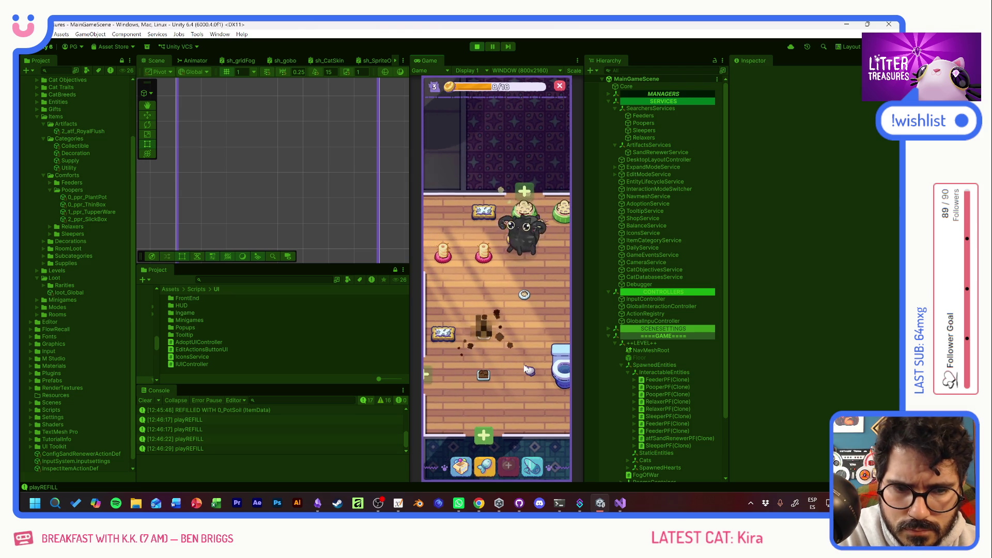
mouse_move(486, 336)
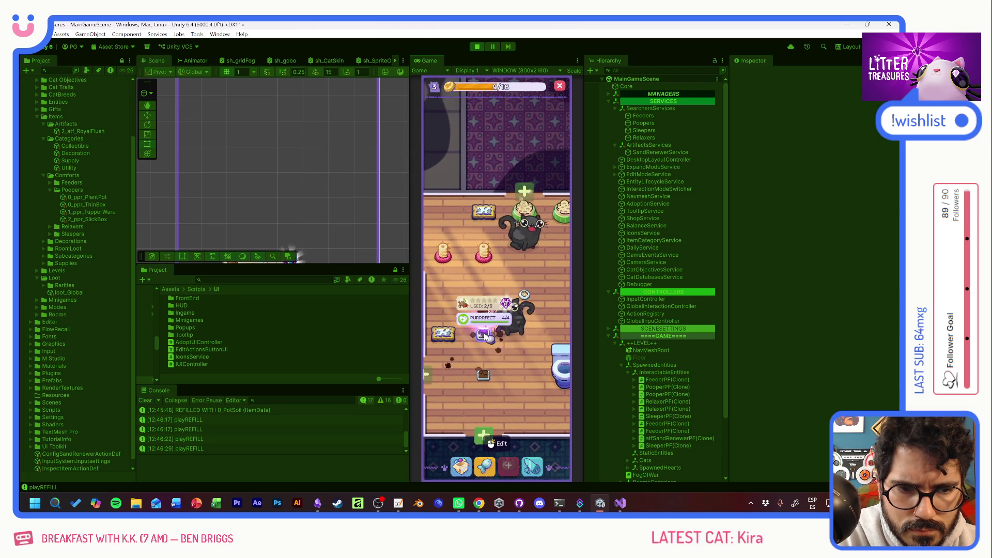
left_click(486, 341)
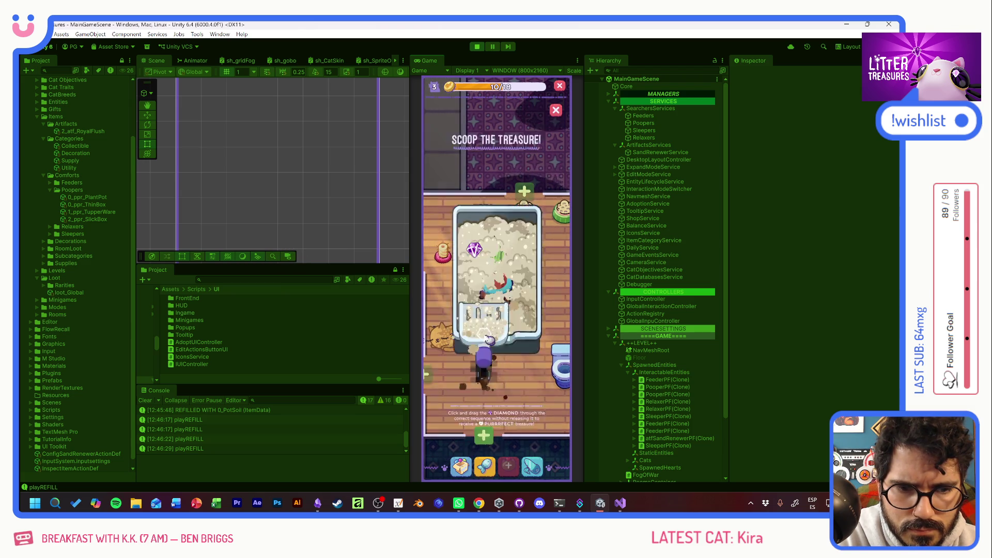
left_click_drag(484, 318, 532, 333)
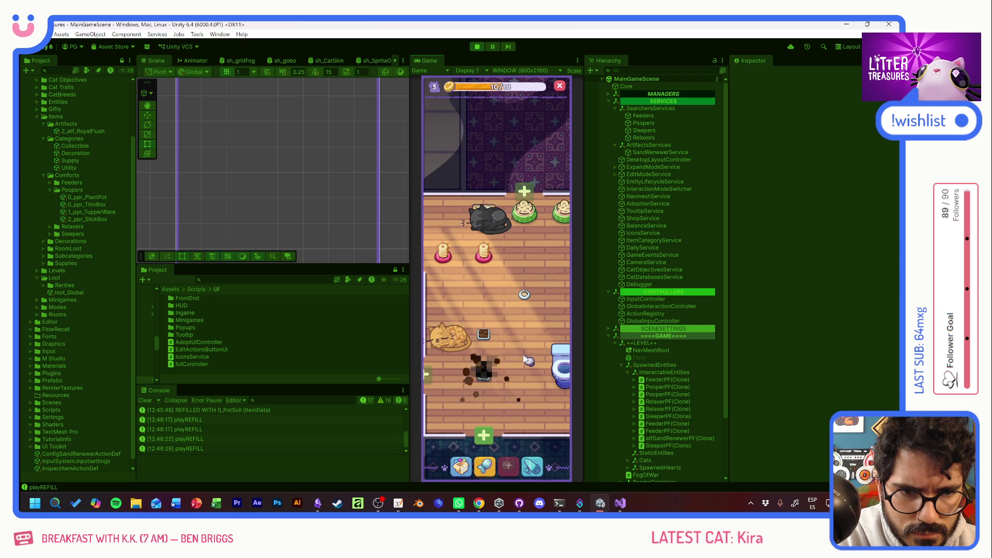
left_click(488, 372)
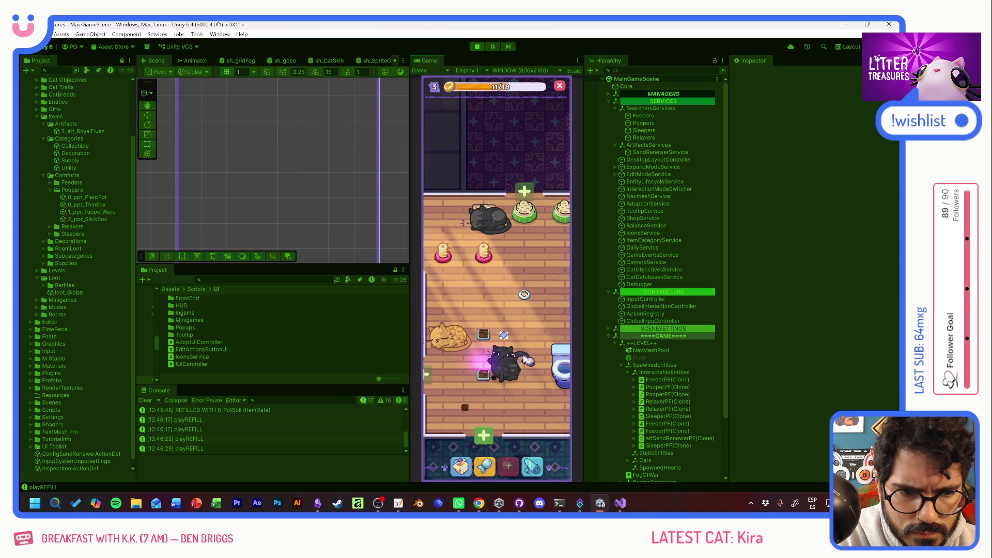
left_click_drag(448, 314, 526, 317)
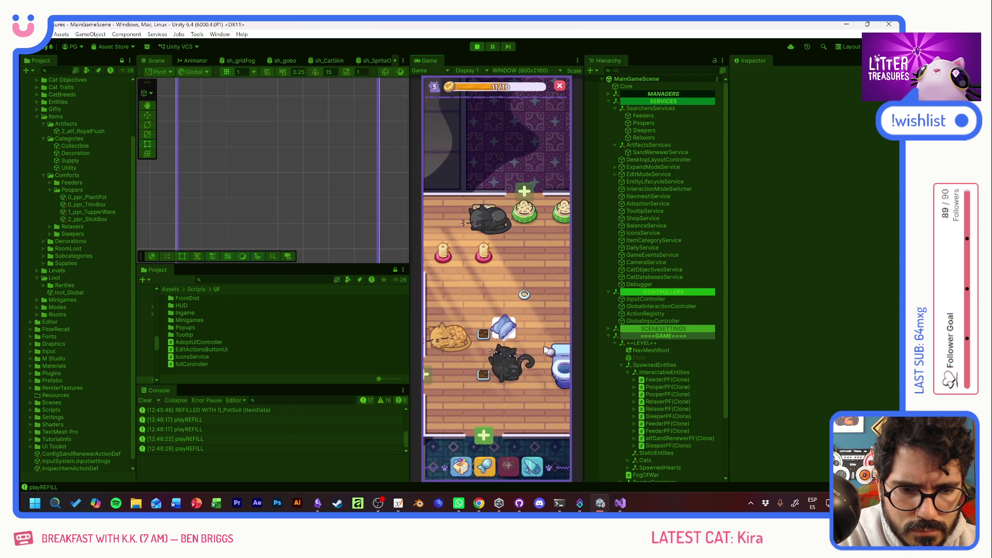
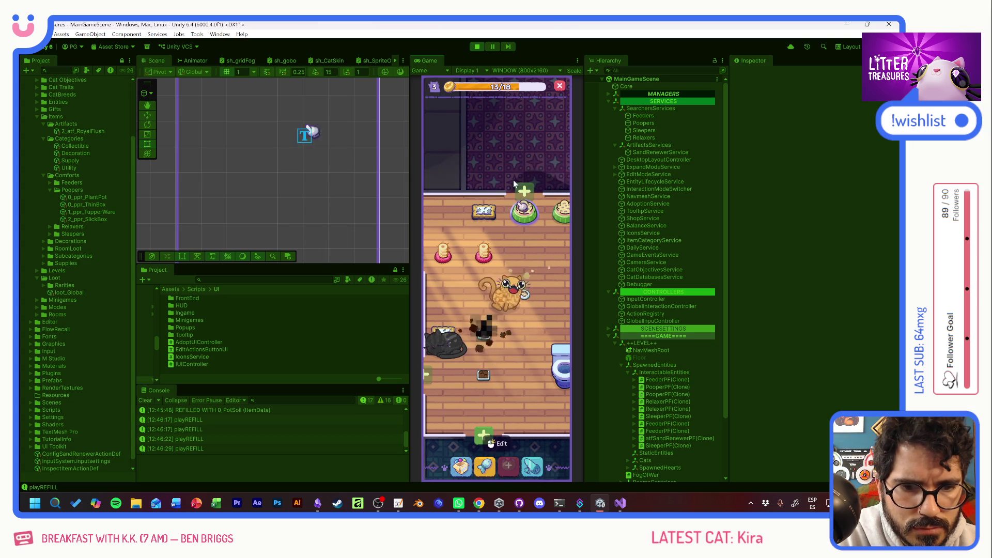
Step: Pause the game and read through the Console's DIRTYEVENT, CLEANED and REFILLED entries
left_click(495, 48)
scroll(340, 438, "up", 3)
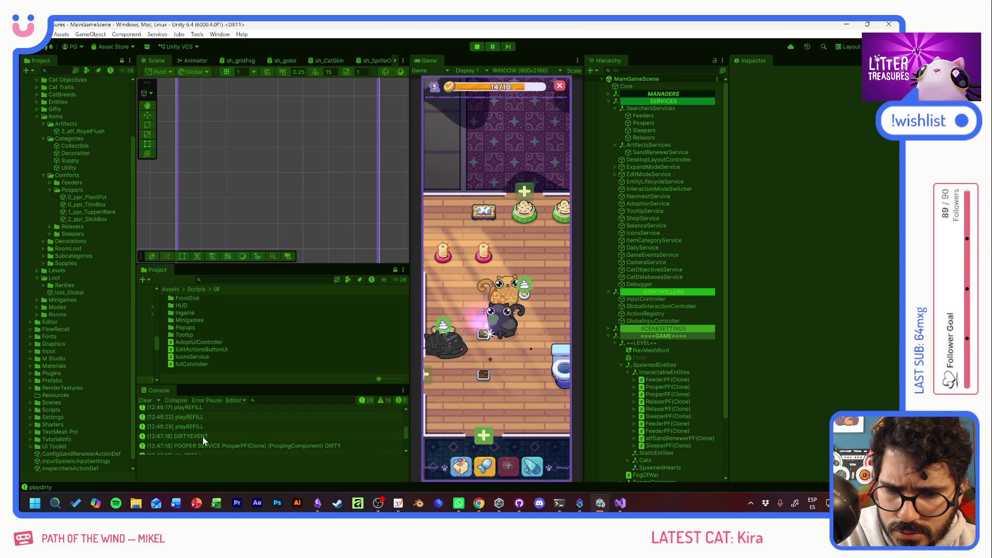
scroll(243, 417, "down", 2)
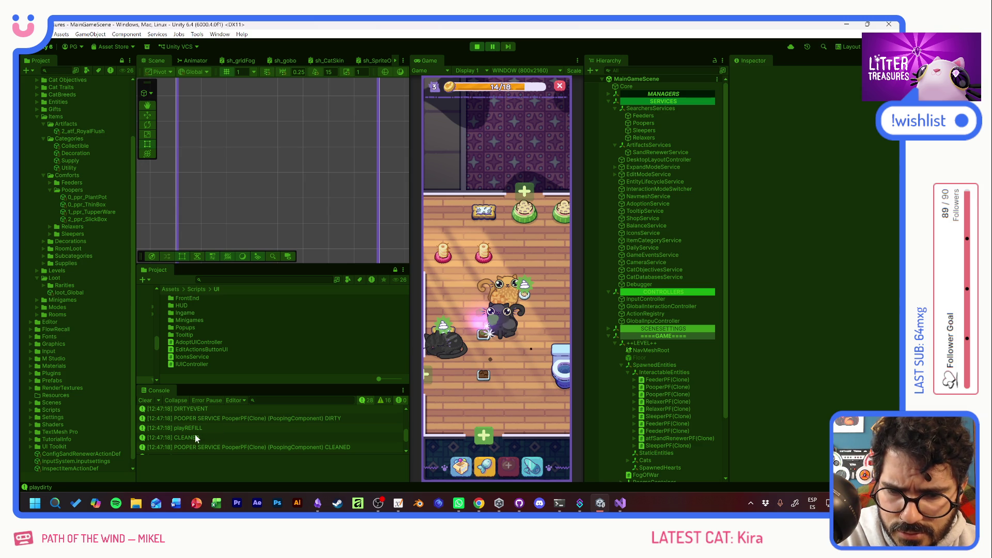
scroll(209, 436, "down", 1)
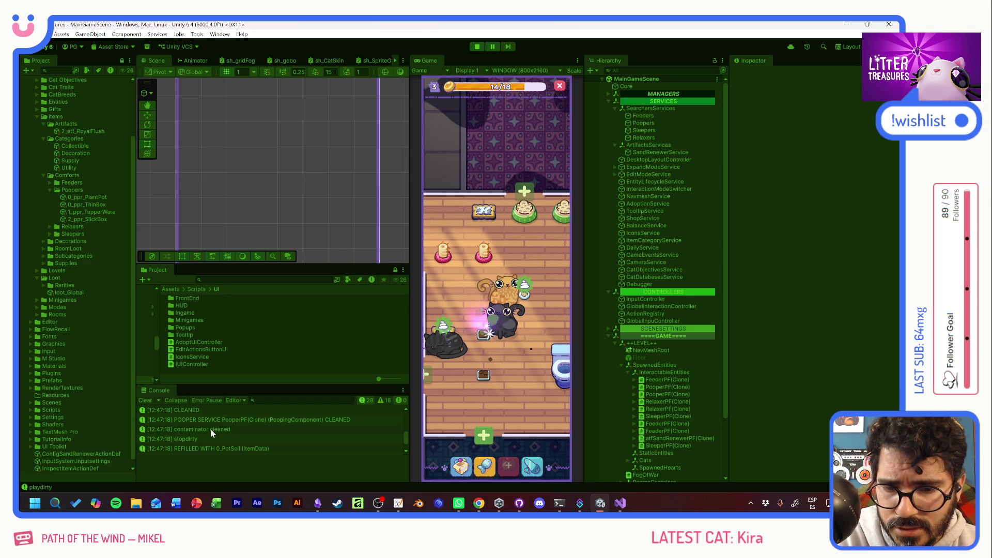
scroll(199, 428, "down", 1)
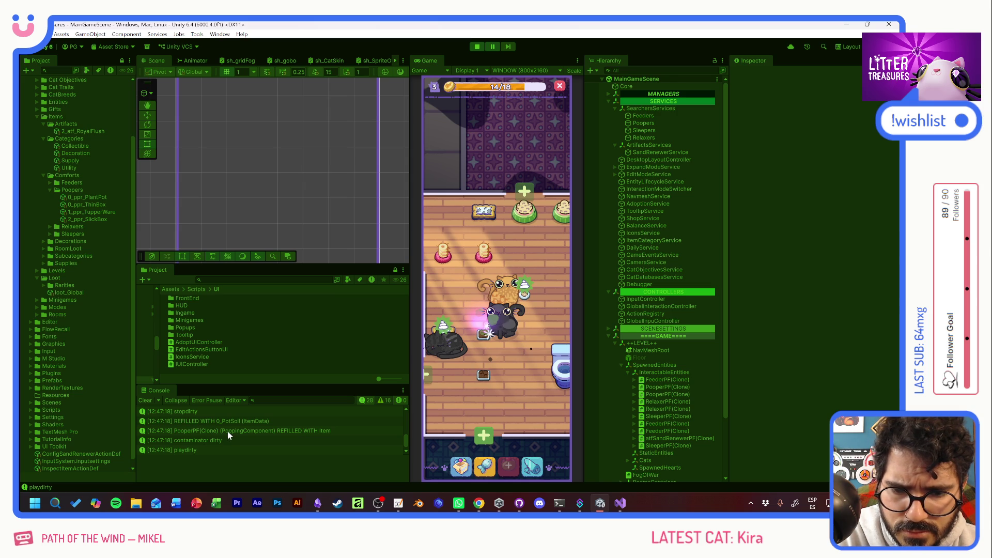
scroll(241, 432, "down", 1)
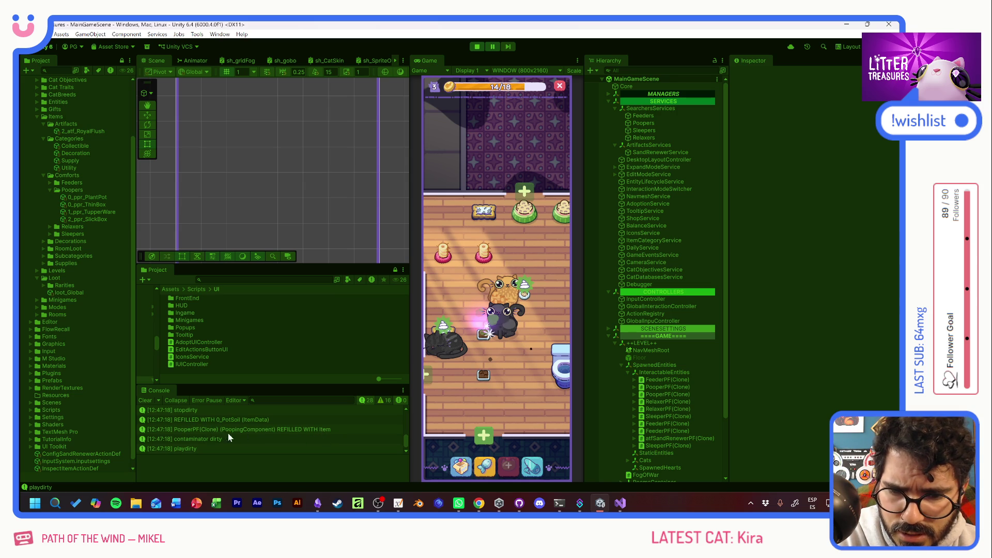
Step: Open EntityContaminatorComponent.cs at the 'contaminator dirty' log on line 38, then return to Unity
double_click(210, 439)
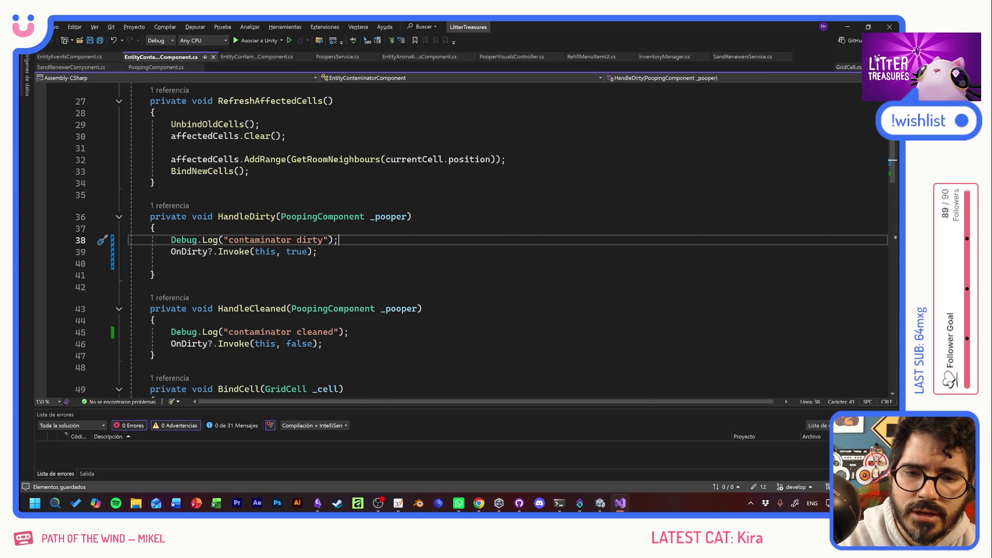
key("alt+Tab")
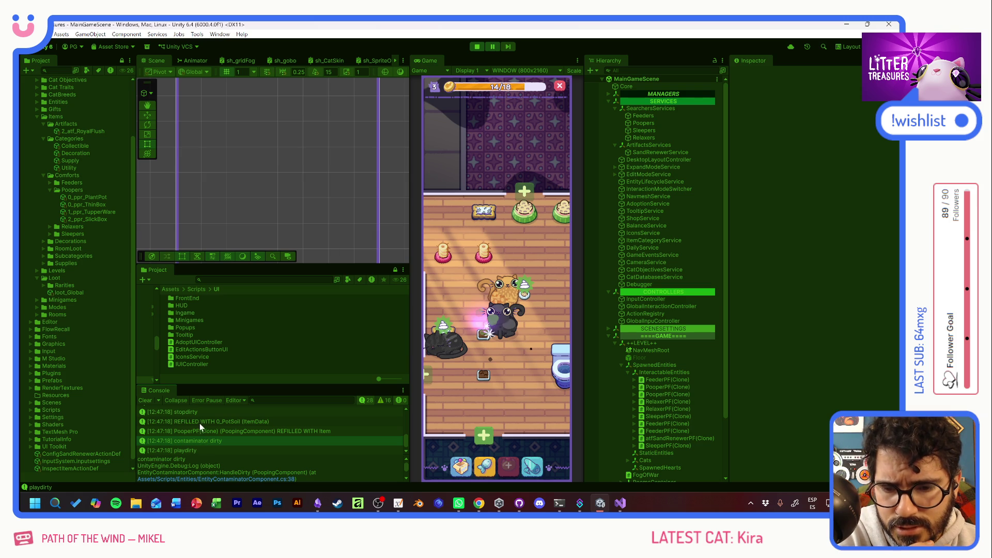
Step: Recheck the Console order, reopen EntityContaminatorComponent.cs:38 from the stack trace, then go to ChatGPT
scroll(201, 428, "up", 1)
scroll(199, 416, "up", 1)
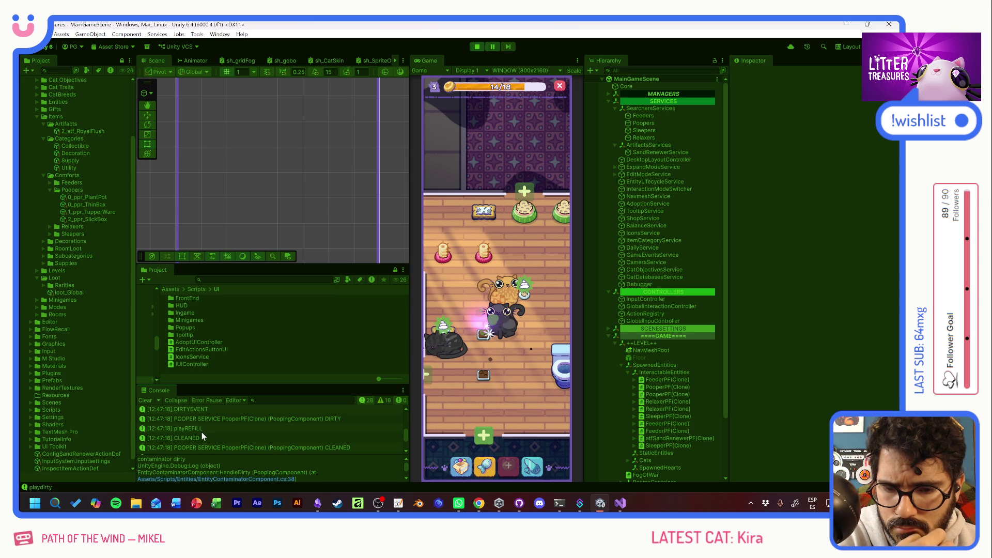
left_click(216, 479)
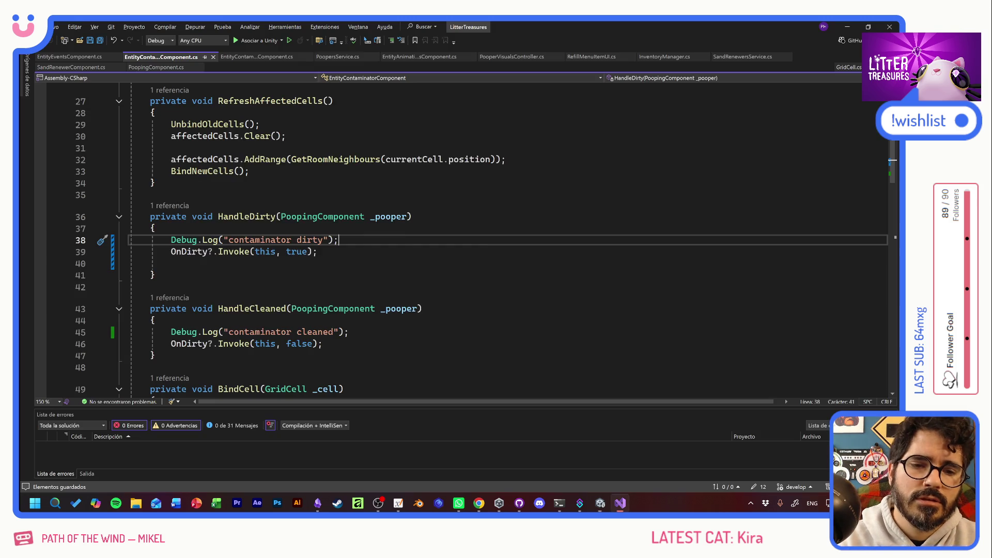
key("alt+Tab")
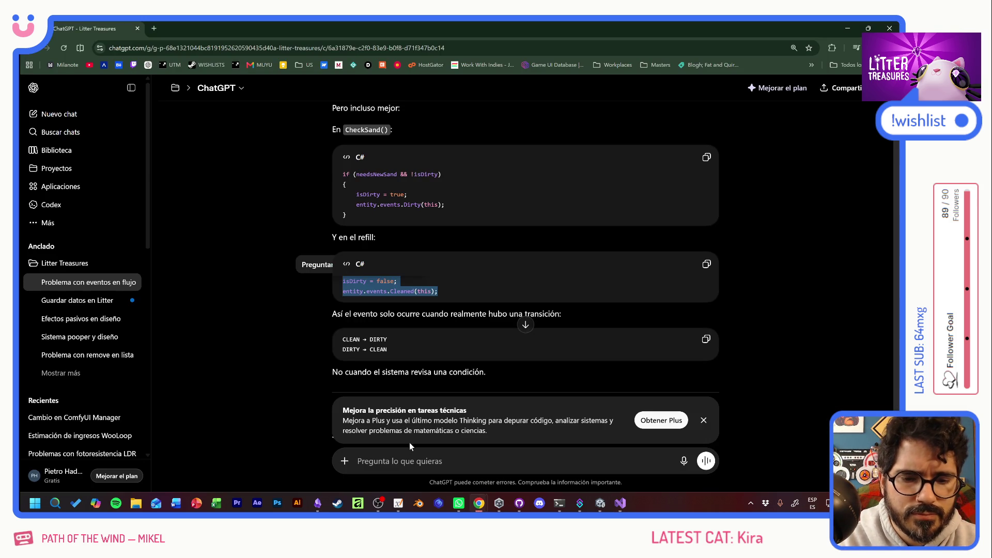
Step: Ask ChatGPT whether the autorefill can happen one frame later, since animations stop responding to OnDirty
type("PUEDO HACE")
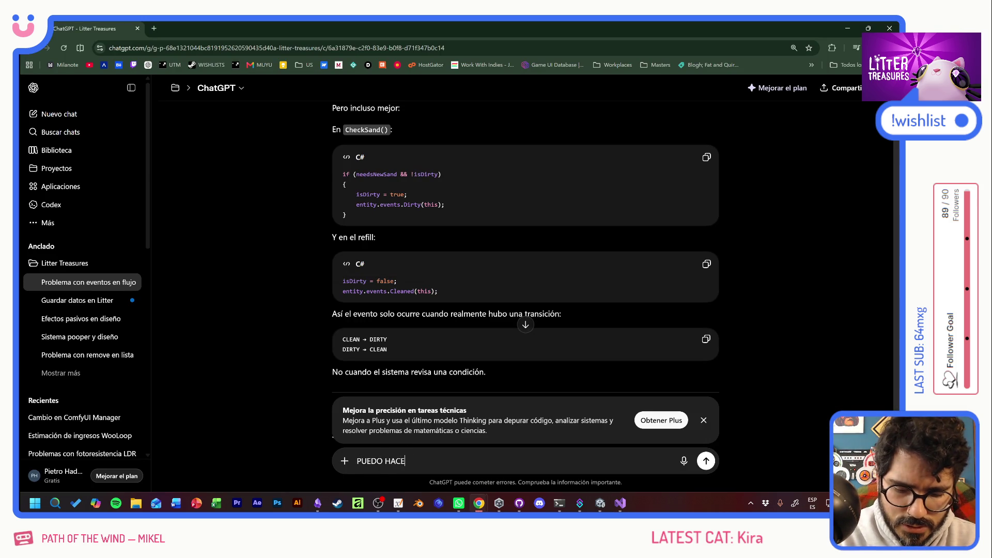
type("R QUE EL AUTOREF")
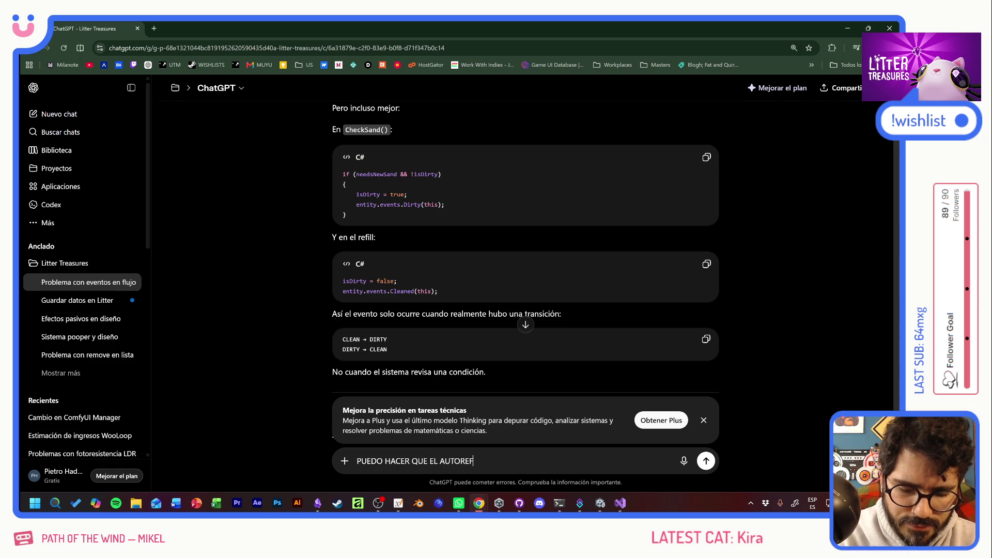
type("ILL SE HAGA UN FR")
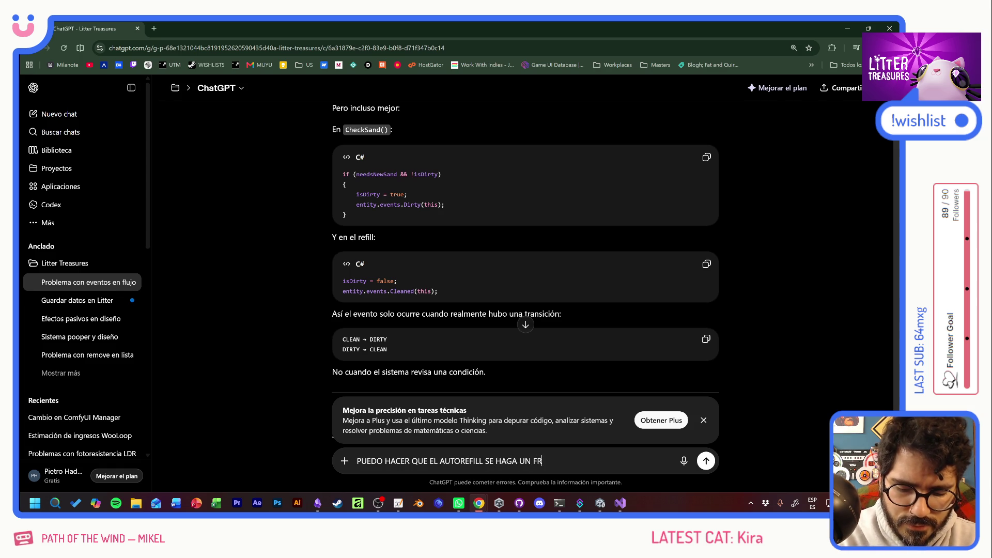
type("AME LUEGO?")
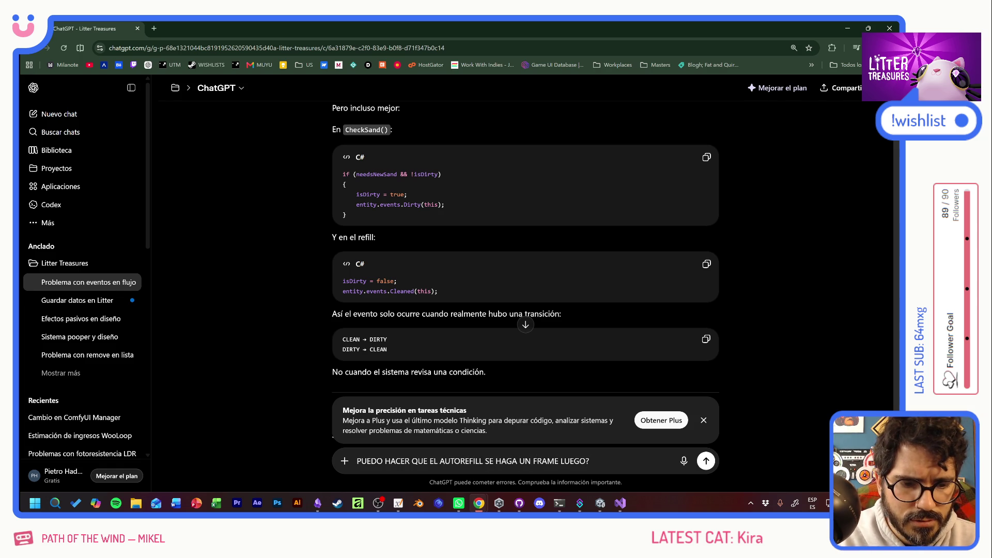
type(" sí está pasando que el poopers y el ")
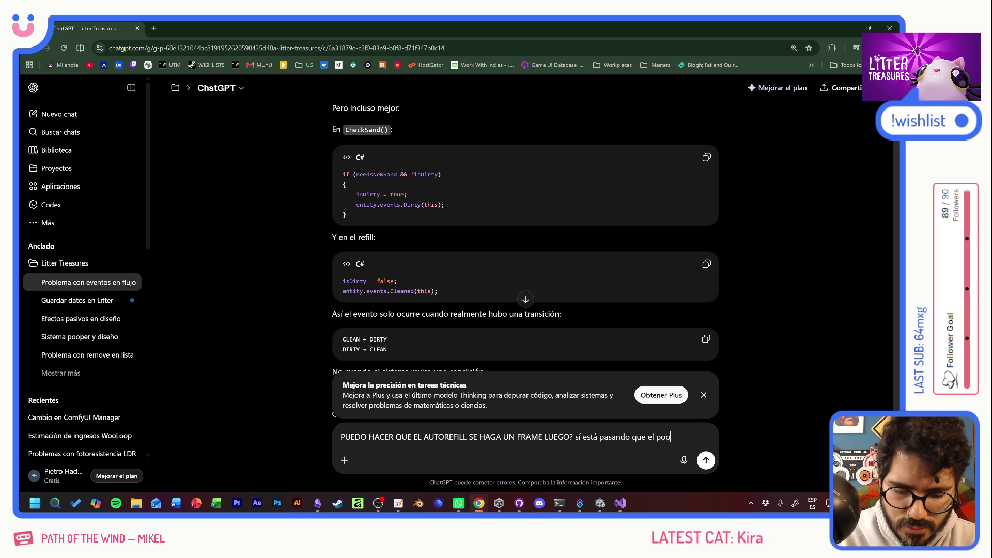
type("ren")
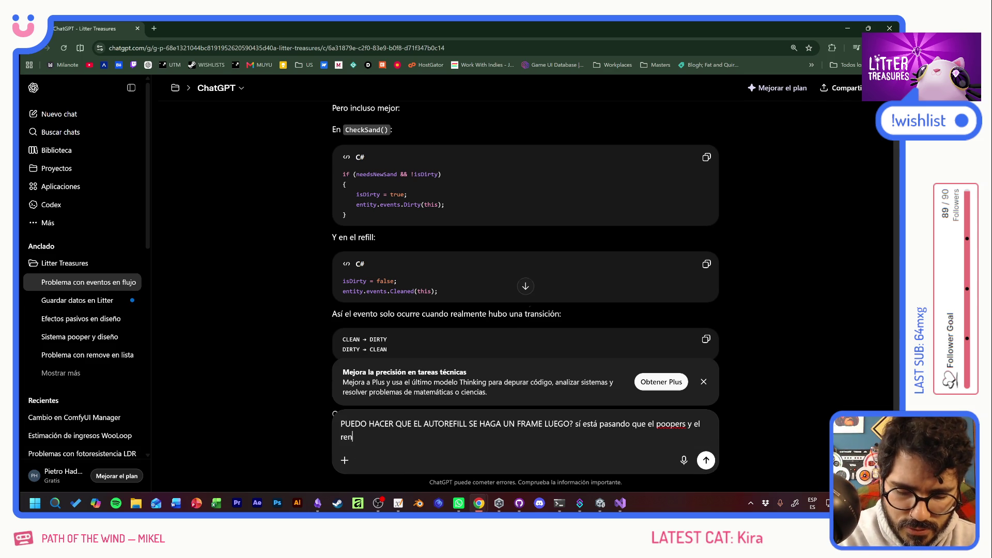
type("ew estan hacie")
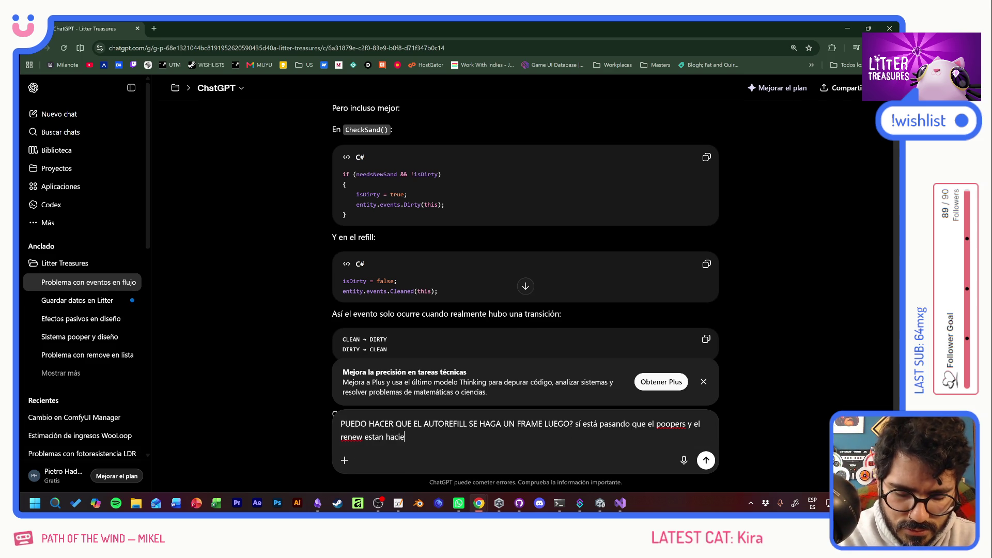
type("ndo clean")
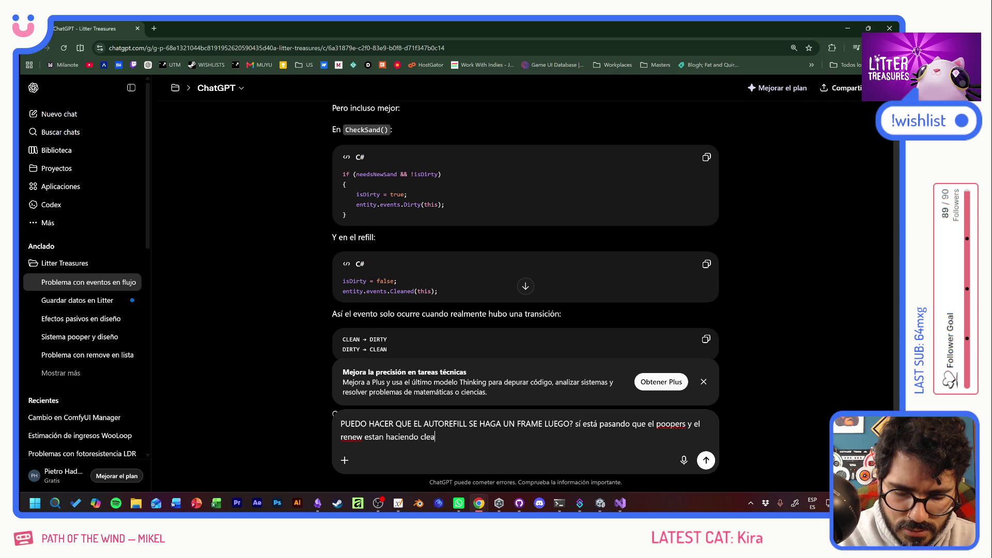
key("BackSpace")
key("BackSpace")
key("BackSpace")
type("oncleaned y todo ")
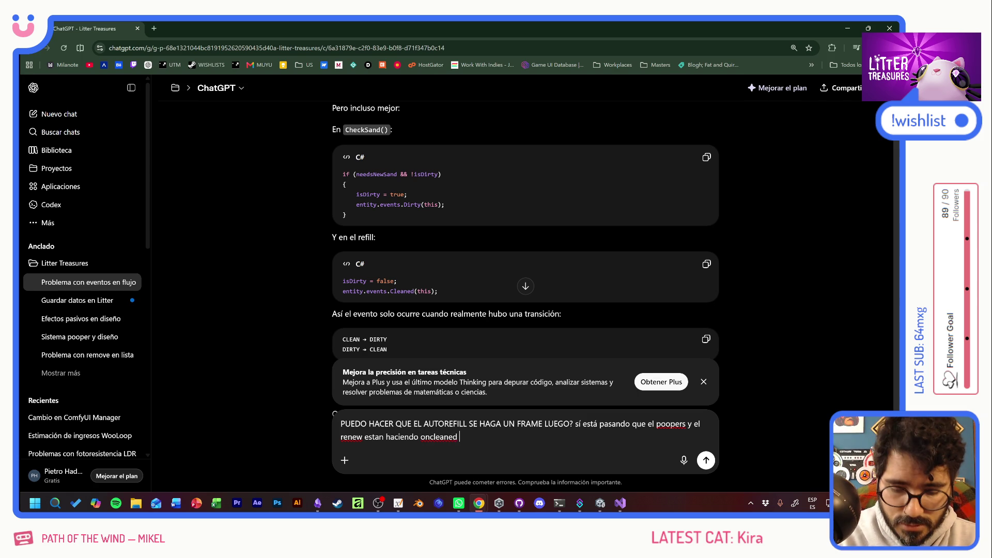
type("y AL FINAL,")
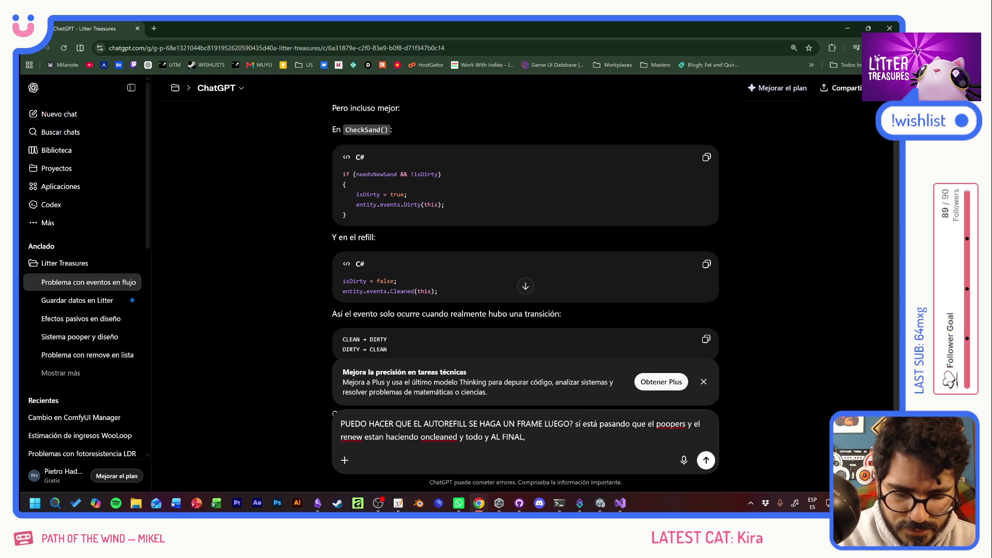
type(" las animaciones y contaminatio terminan de respo")
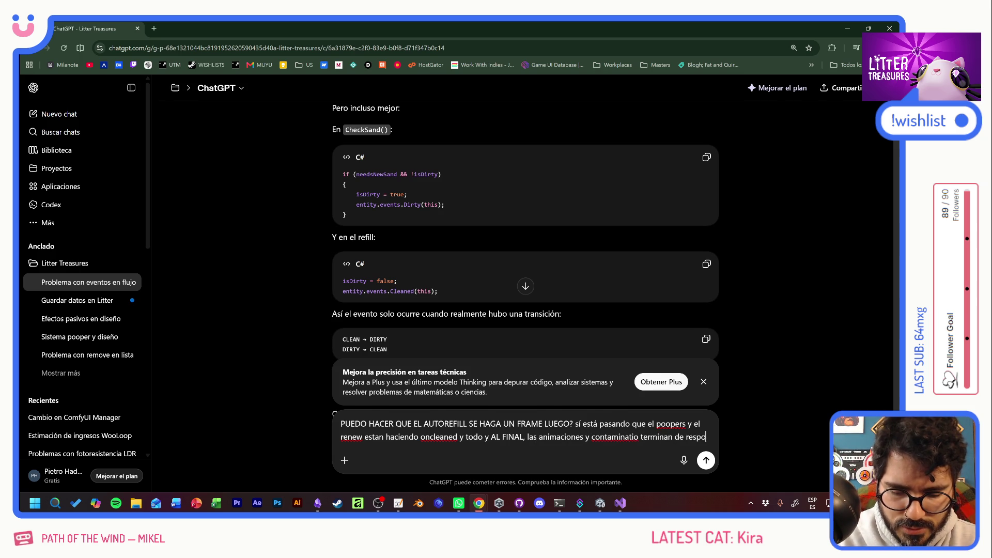
type("nder a OnDirty. Ent")
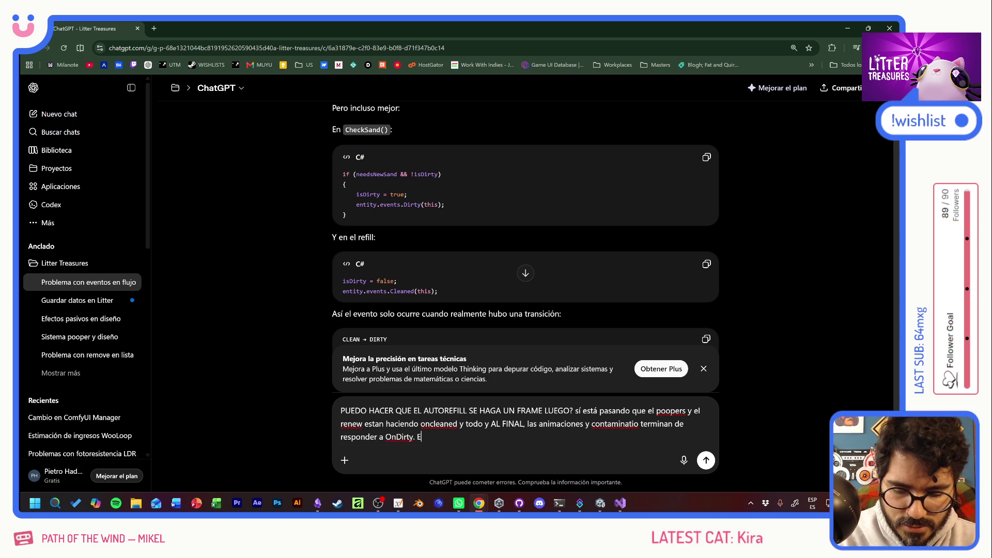
type("onces s")
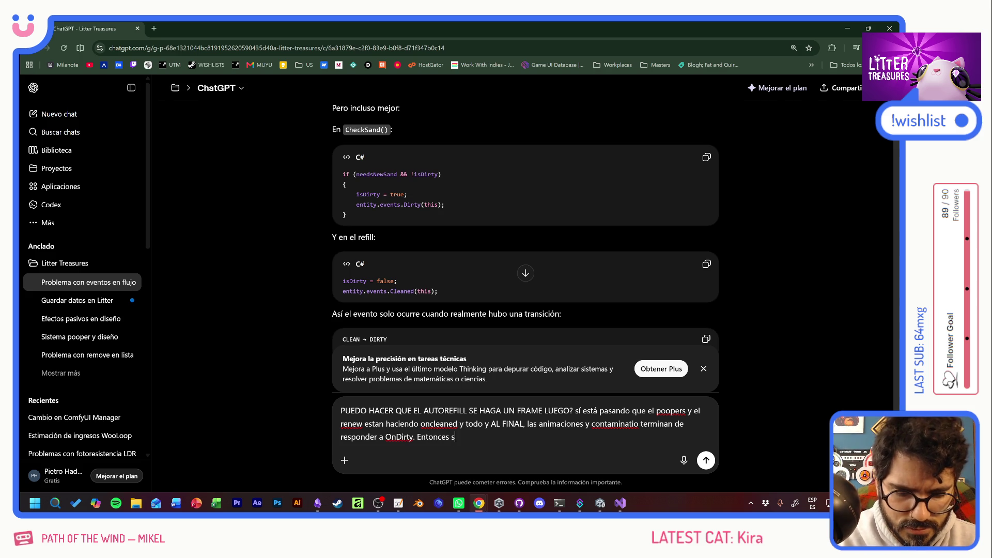
type("í es el orden.")
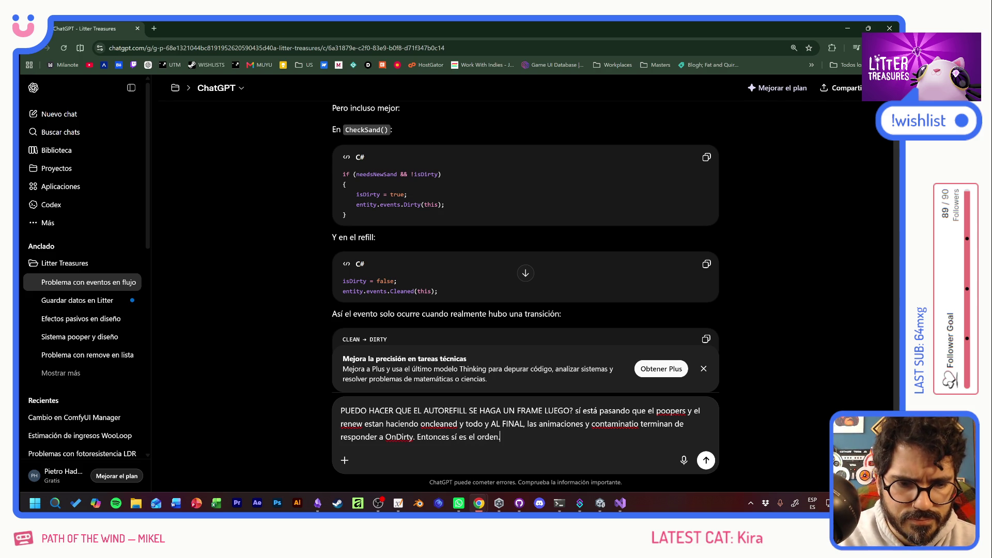
key("Return")
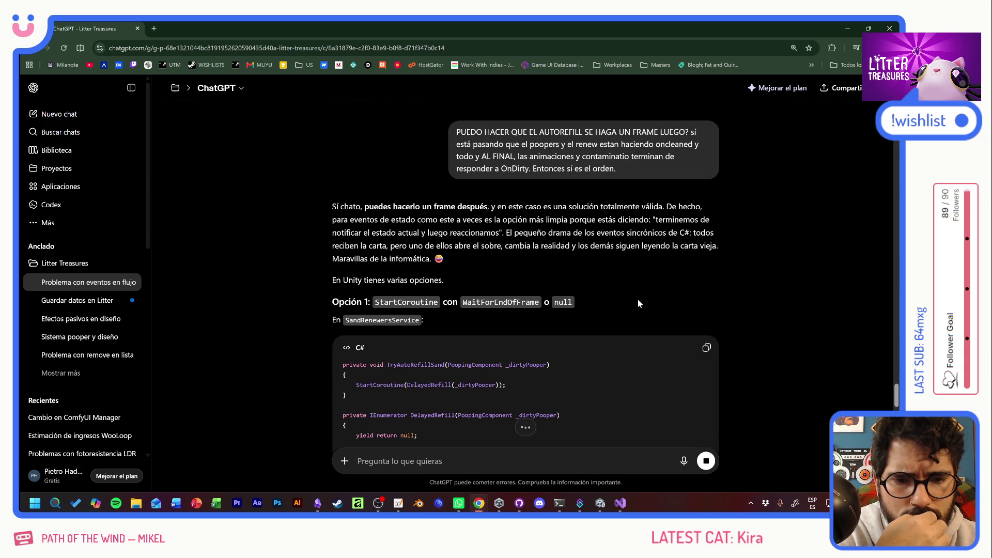
Step: Read through ChatGPT's answer suggesting a StartCoroutine DelayedRefill in SandRenewersService
scroll(637, 303, "down", 2)
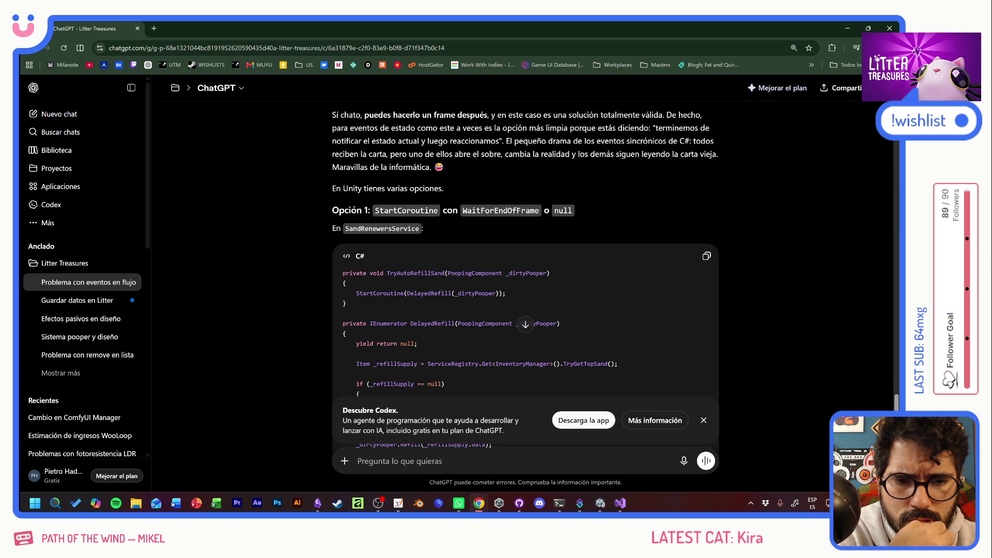
scroll(525, 274, "down", 4)
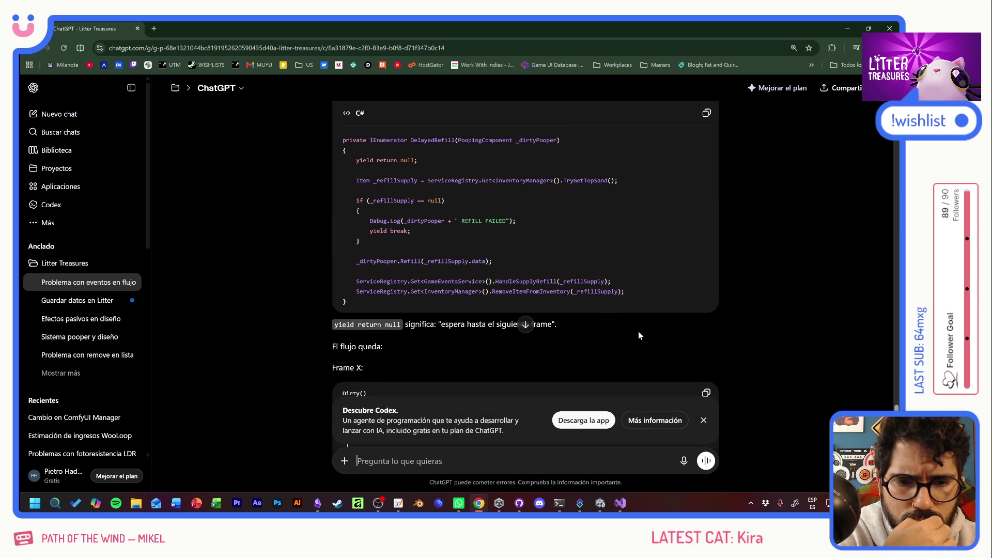
scroll(638, 333, "down", 3)
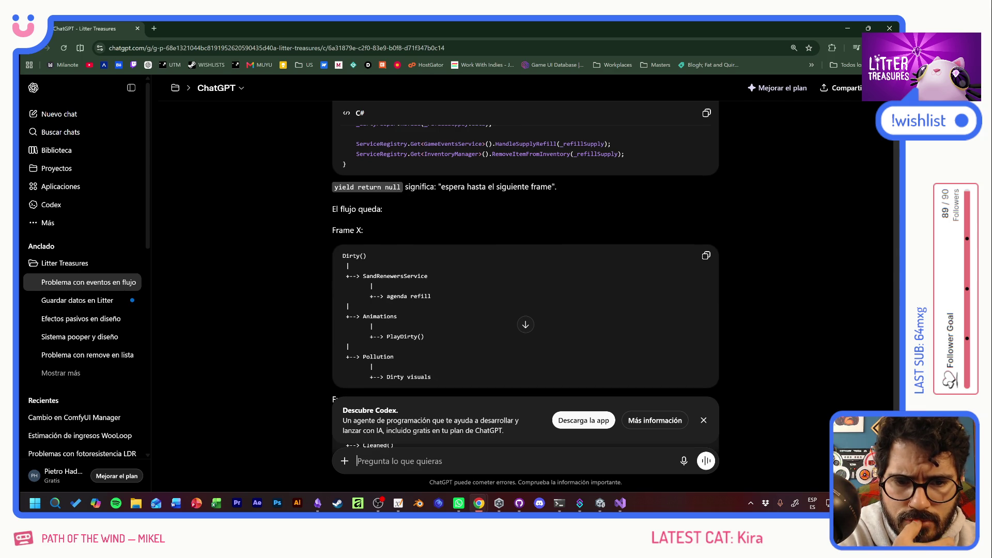
scroll(525, 274, "down", 3)
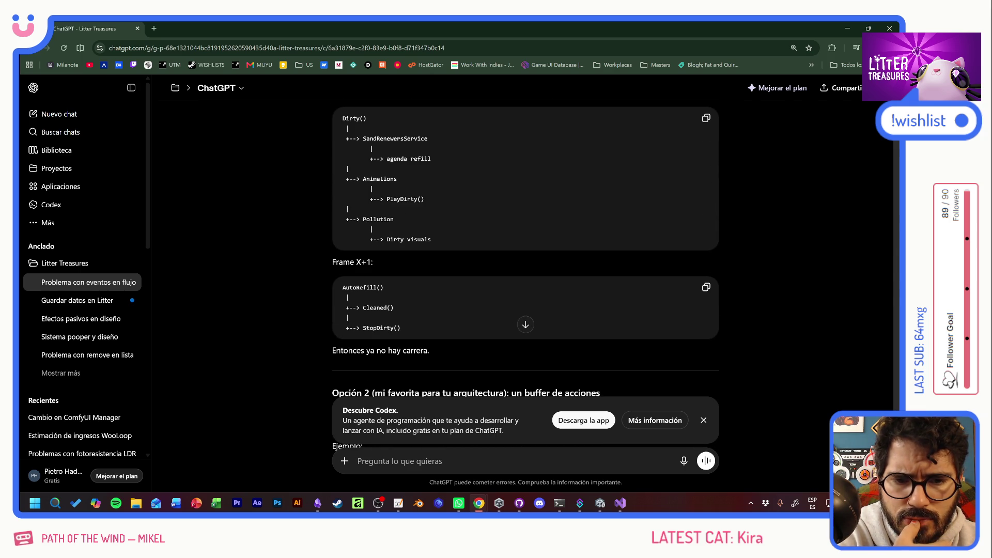
scroll(525, 274, "down", 3)
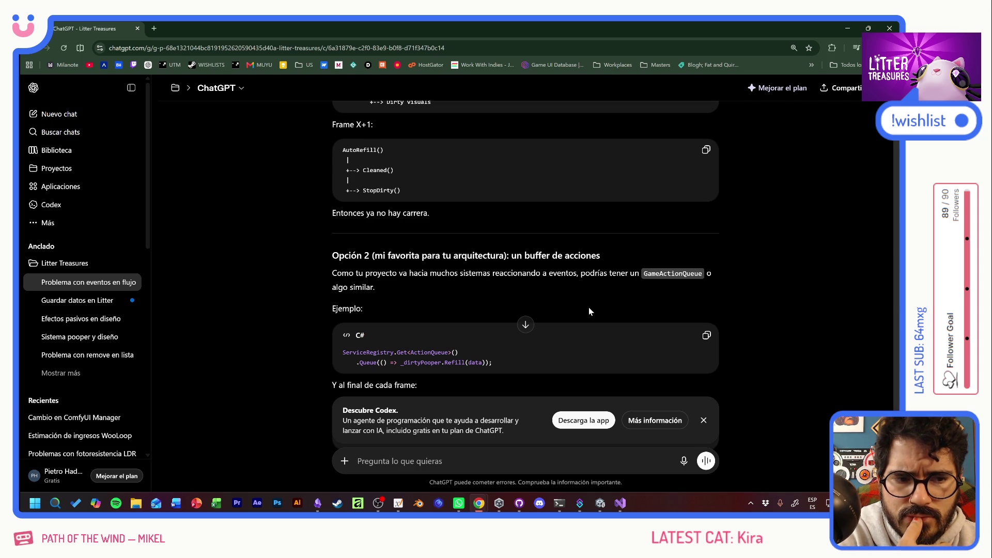
scroll(589, 309, "down", 4)
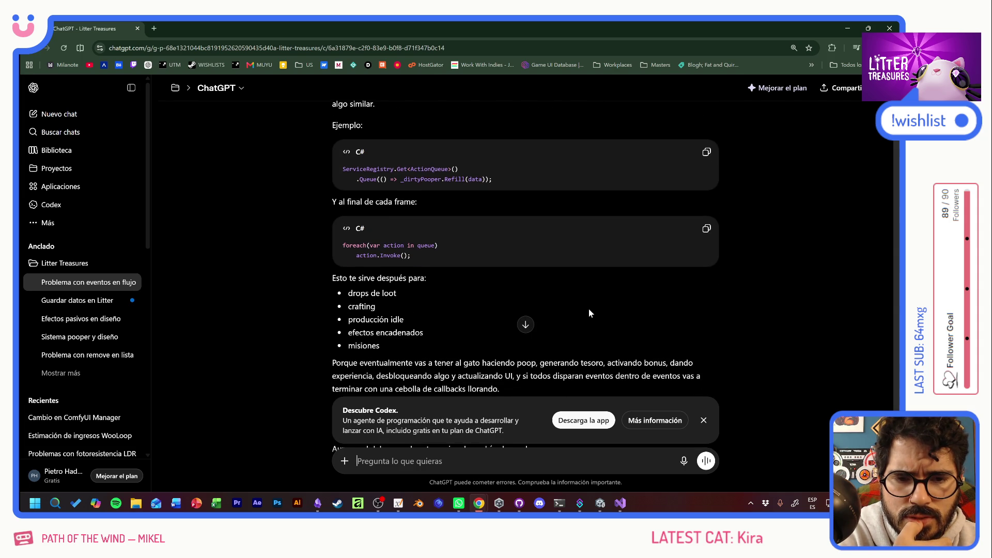
scroll(589, 313, "down", 4)
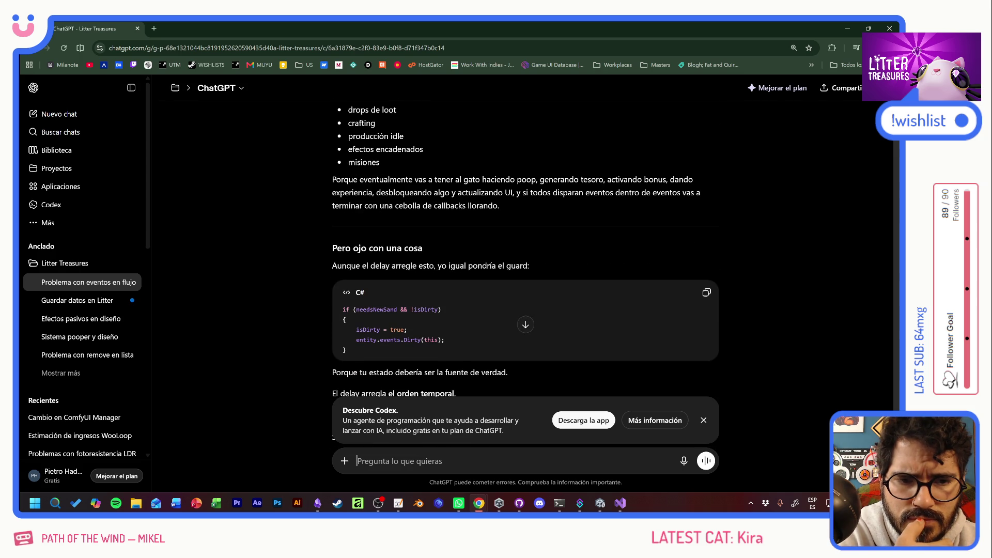
scroll(525, 277, "down", 3)
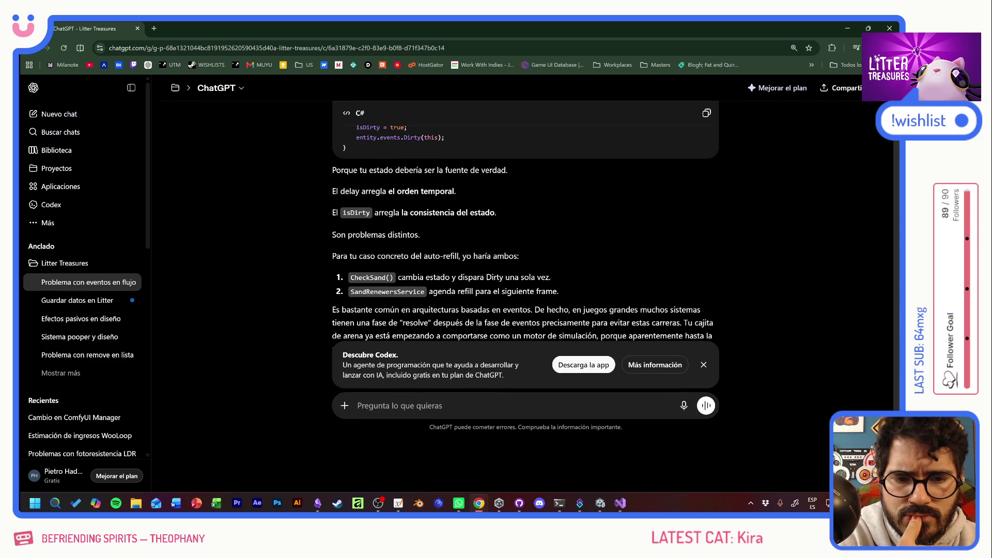
scroll(546, 295, "up", 15)
scroll(547, 295, "up", 10)
scroll(525, 286, "up", 3)
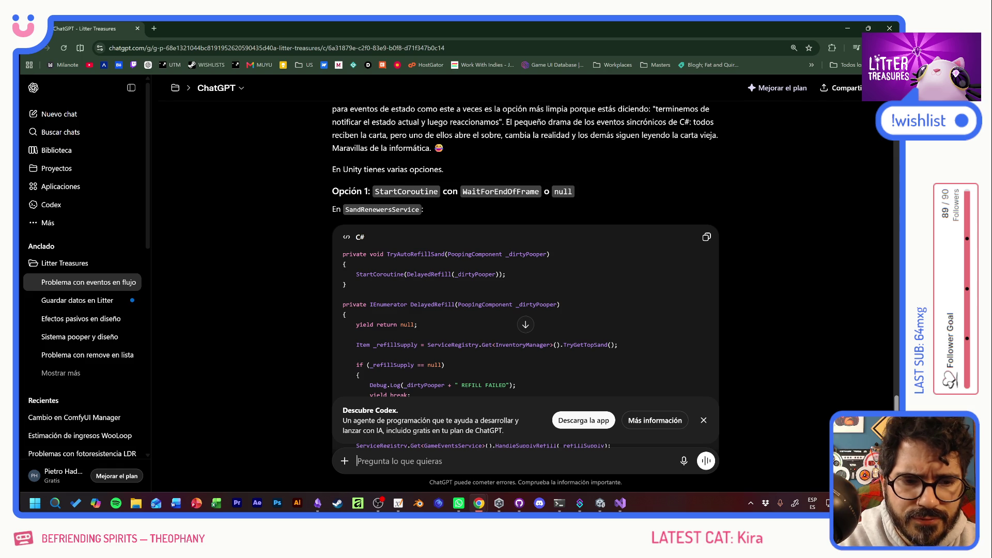
Step: Copy the 'private IEnumerator DelayedRefill(...)' signature and return to Visual Studio
left_click_drag(560, 304, 320, 306)
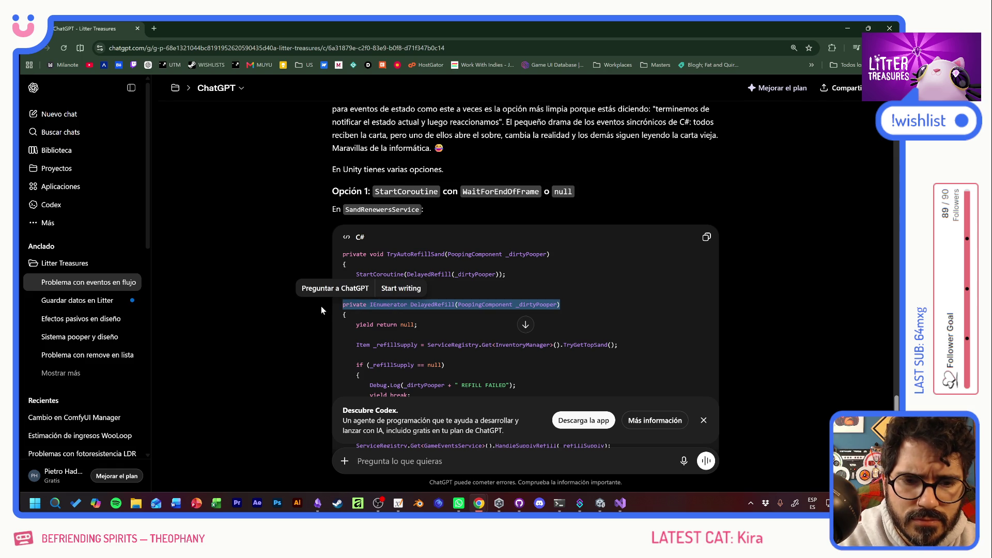
key("alt+Tab")
key("Down")
key("Down")
key("Down")
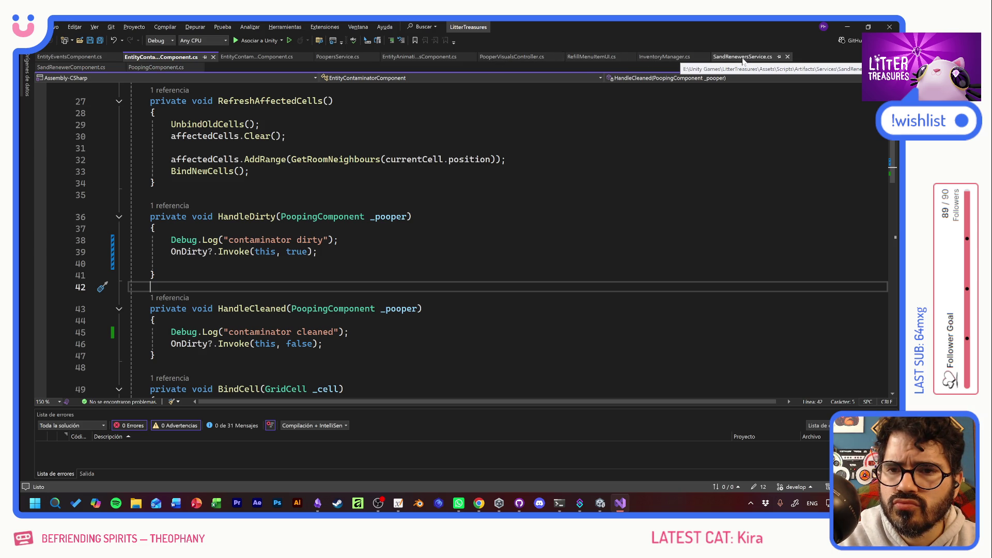
Step: In SandRenewersService.cs, add an empty DelayedRefill coroutine below TryAutoRefillSand
left_click(743, 58)
left_click(155, 276)
key("Return")
key("Return")
key("Tab")
type("private IEnumerator DelayedRefill(PoopingComponent _dirtyPooper)")
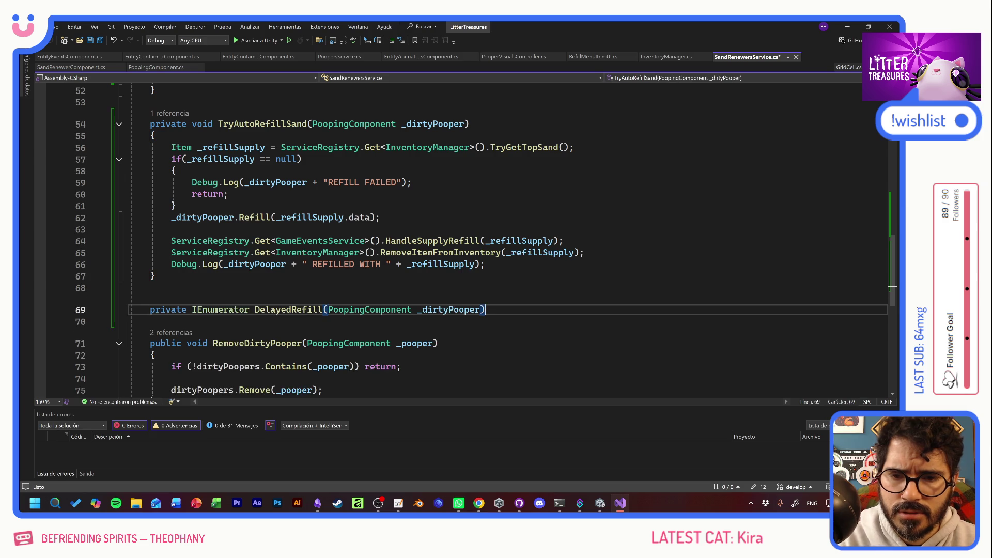
key("Return")
type("{")
key("Return")
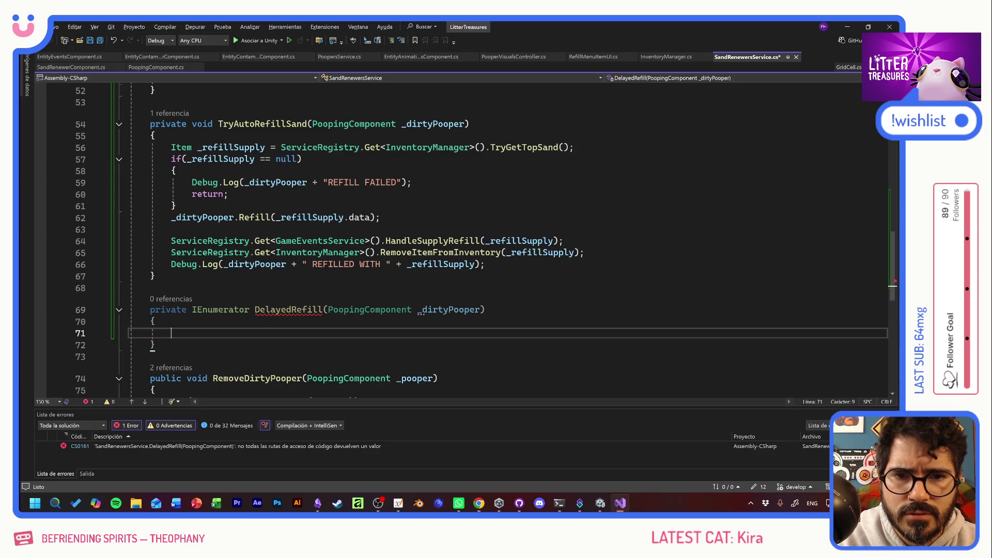
Step: Cut the refill, event and logging lines 62–66 out of TryAutoRefillSand
mouse_move(171, 148)
left_mouse_down()
mouse_move(304, 159)
mouse_move(233, 194)
mouse_move(176, 205)
mouse_move(381, 217)
mouse_move(484, 264)
left_mouse_up()
key("alt+Tab")
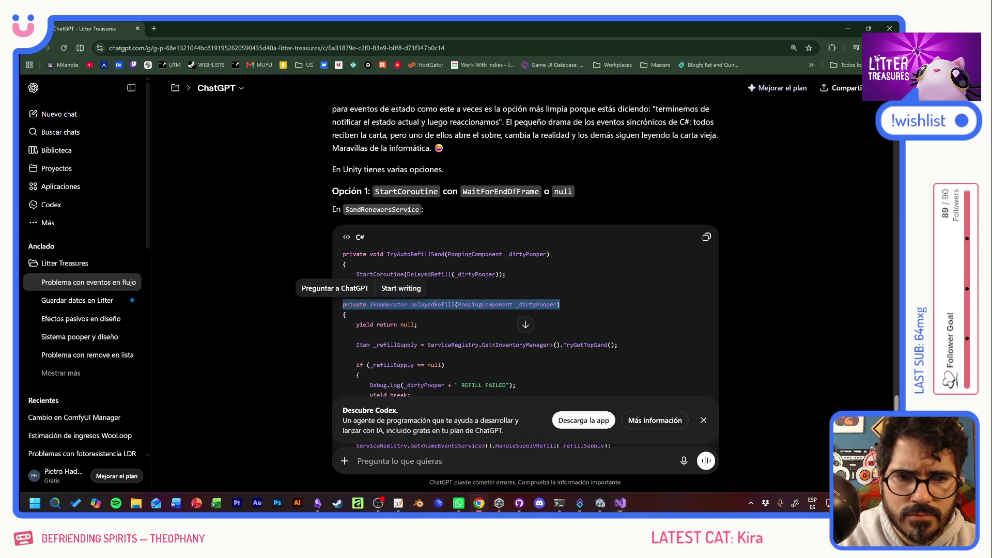
key("alt+Tab")
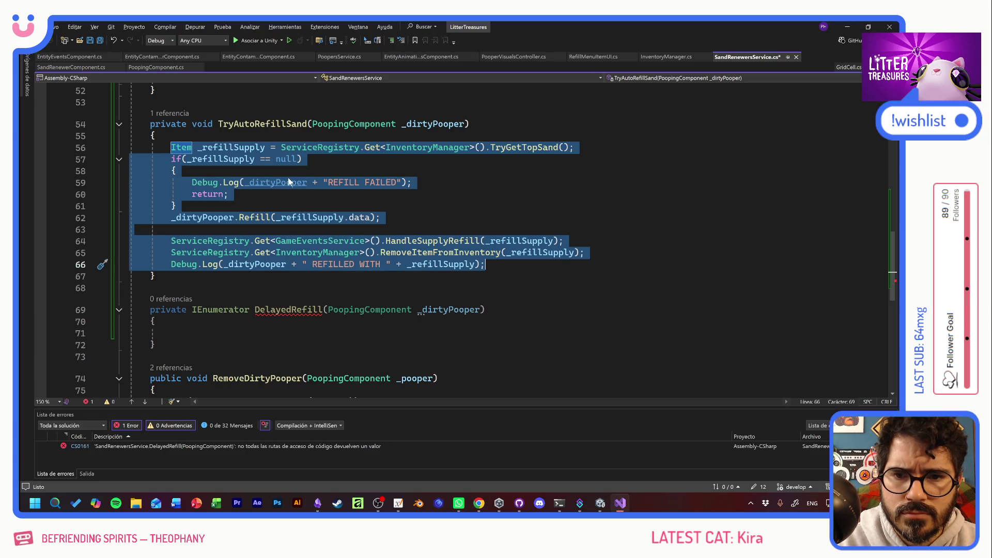
left_click(176, 171)
left_click(177, 206)
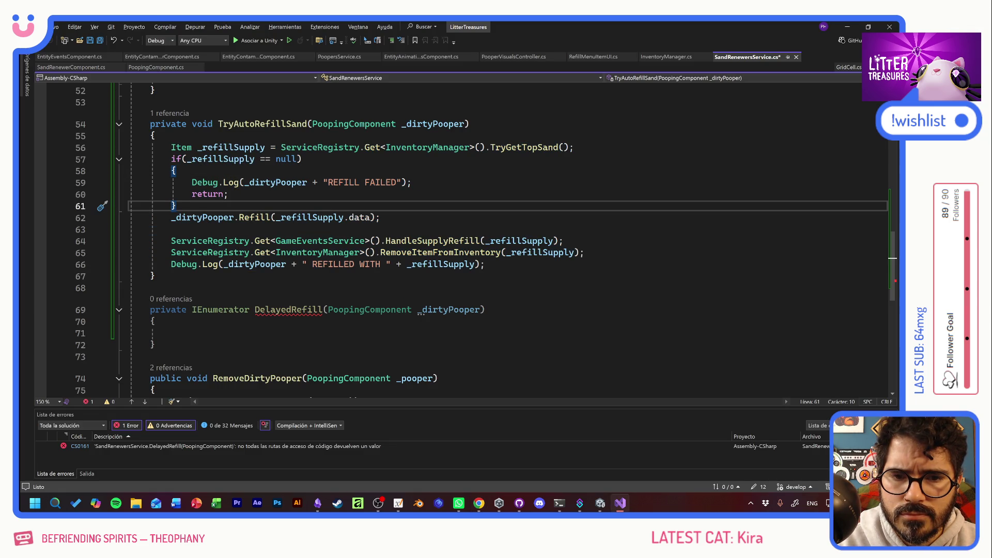
mouse_move(171, 217)
left_mouse_down()
mouse_move(563, 241)
mouse_move(485, 264)
left_mouse_up()
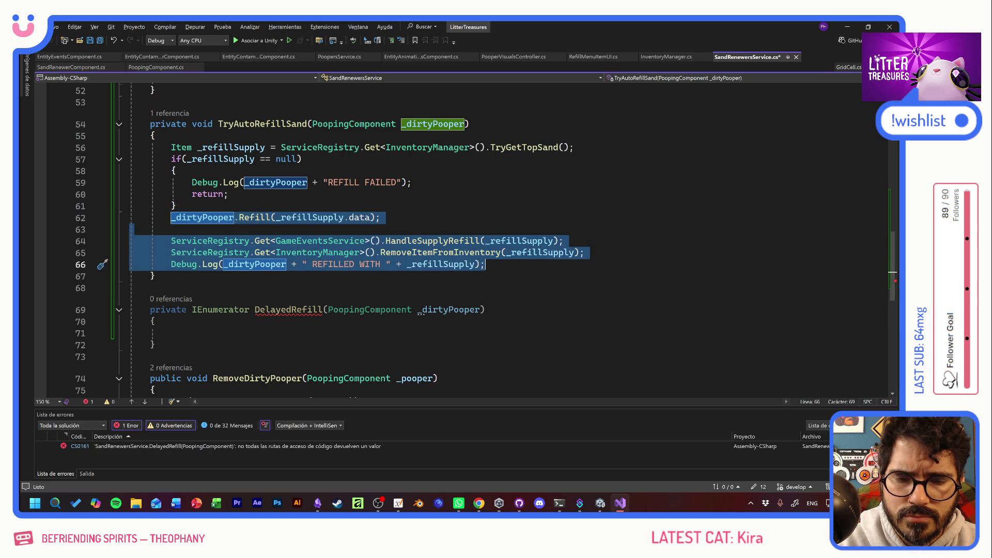
key("ctrl+x")
left_click(171, 286)
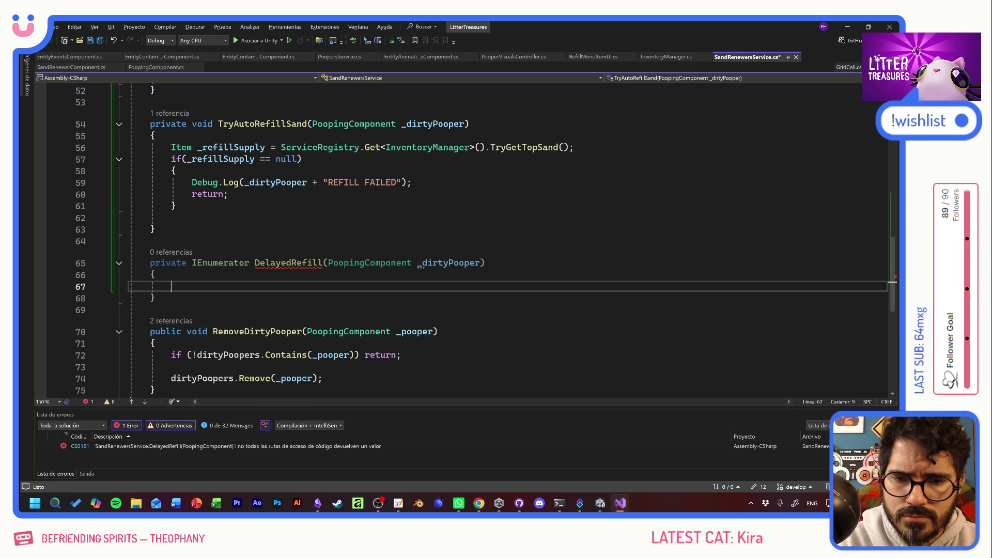
Step: Paste the refill lines into DelayedRefill and begin a StartCoroutine(DelayedRefill( call in TryAutoRefillSand
key("ctrl+v")
left_click(171, 217)
type("StartC")
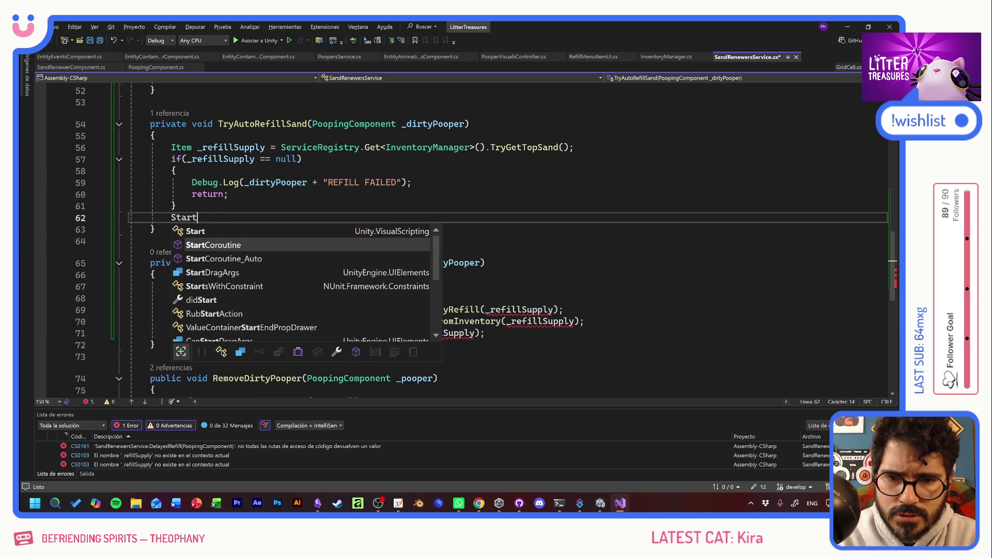
key("Tab")
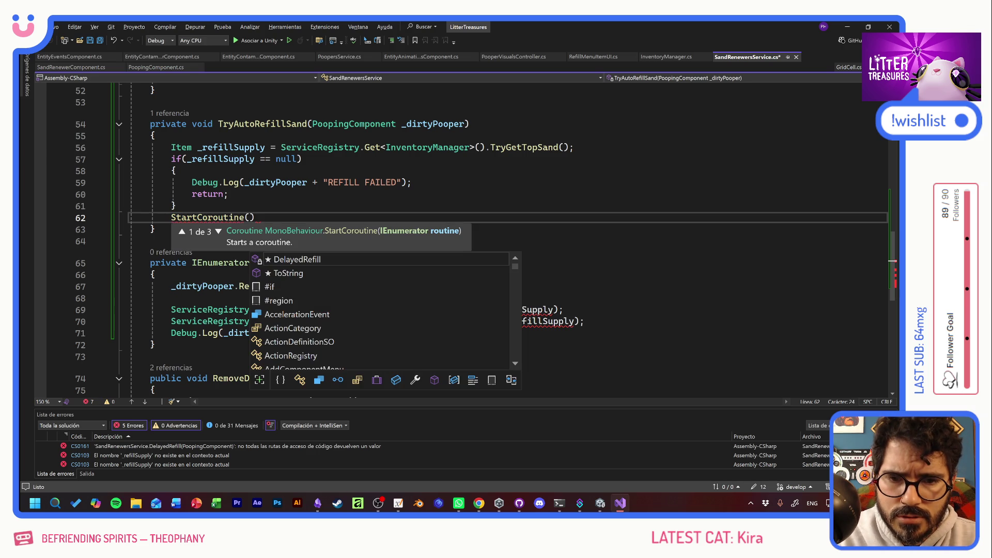
key("Escape")
double_click(289, 262)
key("ctrl+c")
left_click(249, 217)
key("ctrl+v")
type("(")
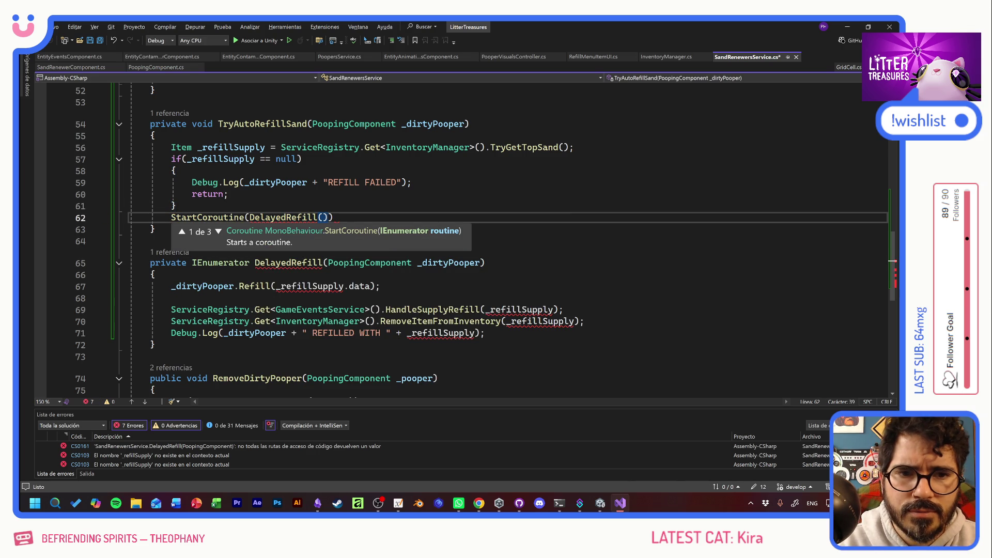
Step: Pass _dirtyPooper to DelayedRefill, end the statement with a semicolon, and save SandRenewersService.cs
left_click(438, 124)
double_click(438, 124)
key("ctrl+c")
left_click(322, 217)
key("ctrl+v")
key("End")
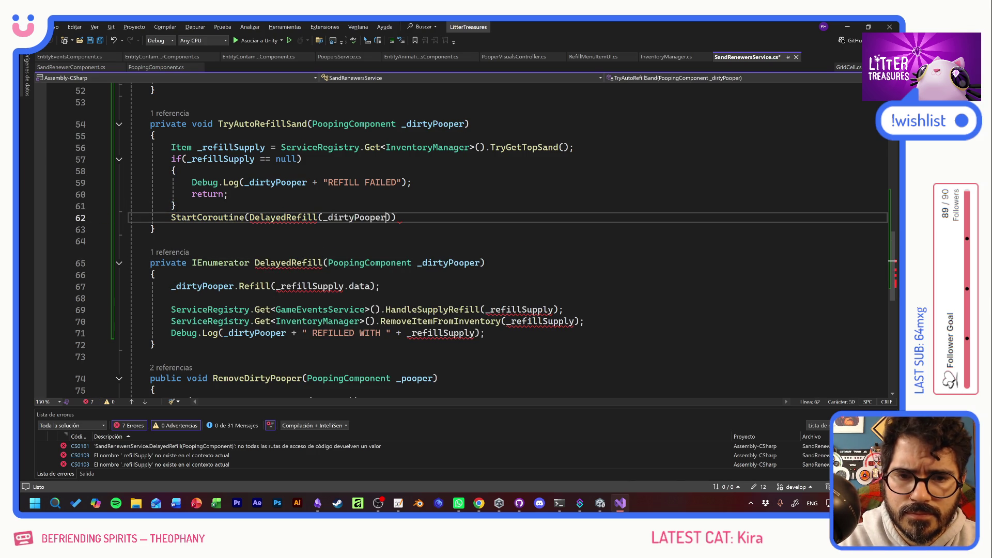
type(";")
key("ctrl+s")
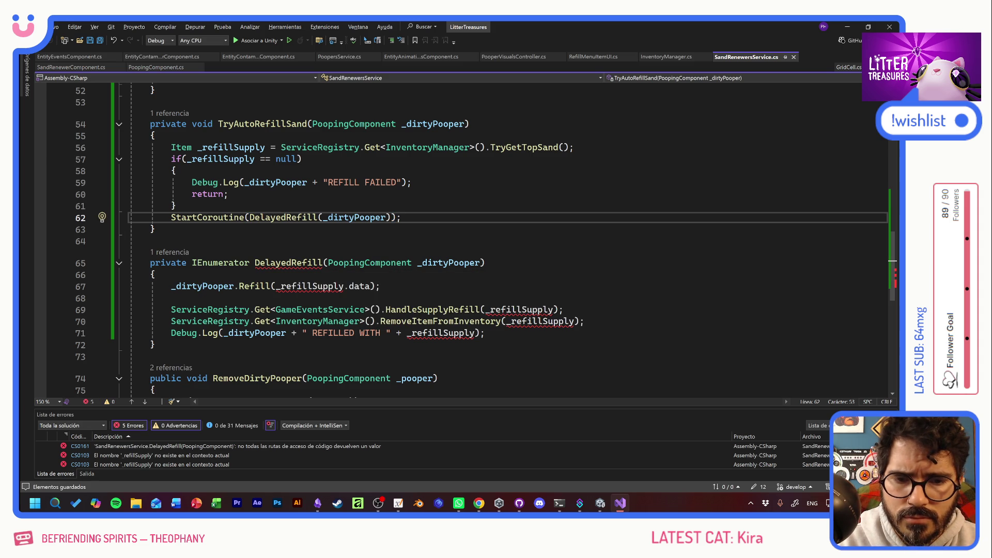
key("alt+Tab")
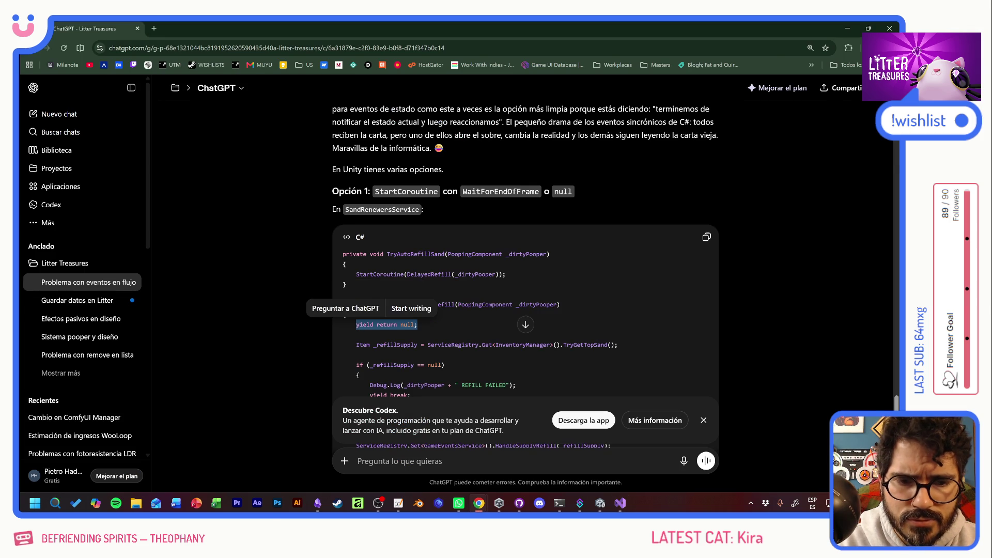
Step: Insert 'yield return null;' as DelayedRefill's first line, matching ChatGPT's version, followed by a blank line
key("alt+Tab")
left_click(155, 275)
key("Return")
key("ctrl+v")
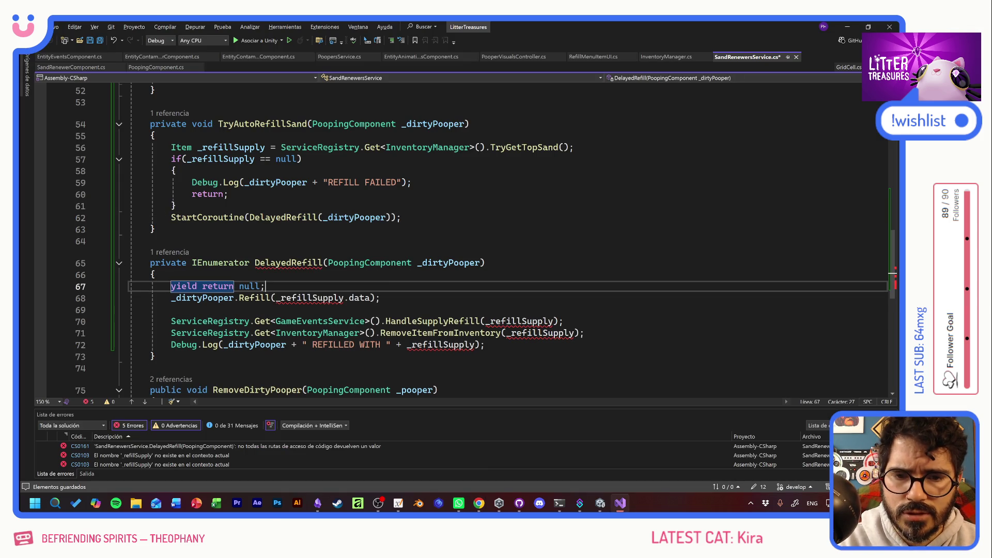
key("alt+Tab")
scroll(525, 276, "down", 2)
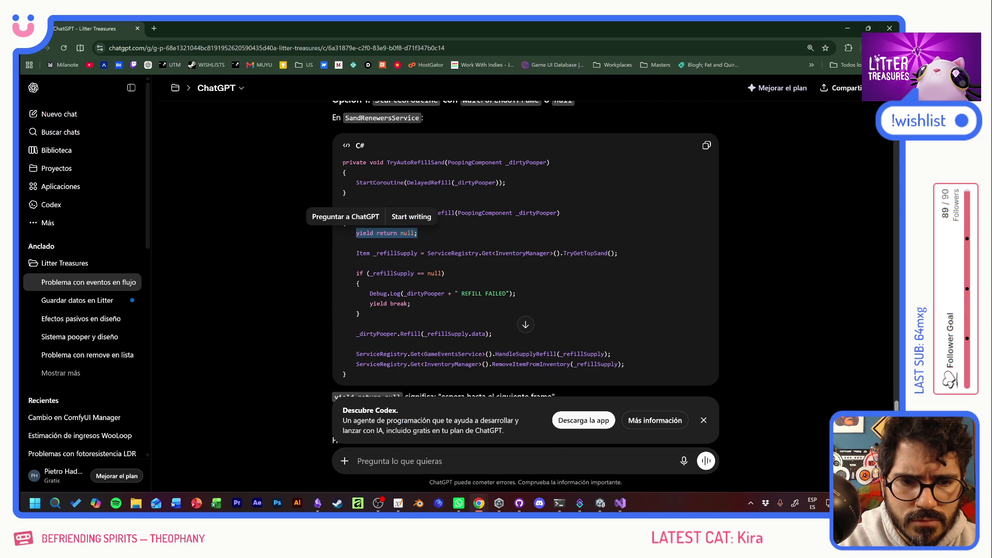
key("alt+Tab")
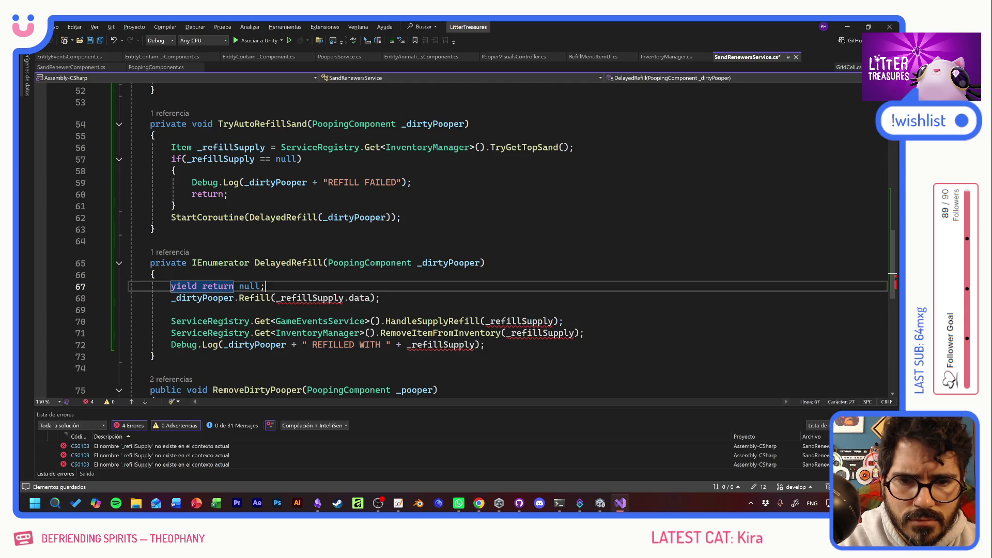
key("Return")
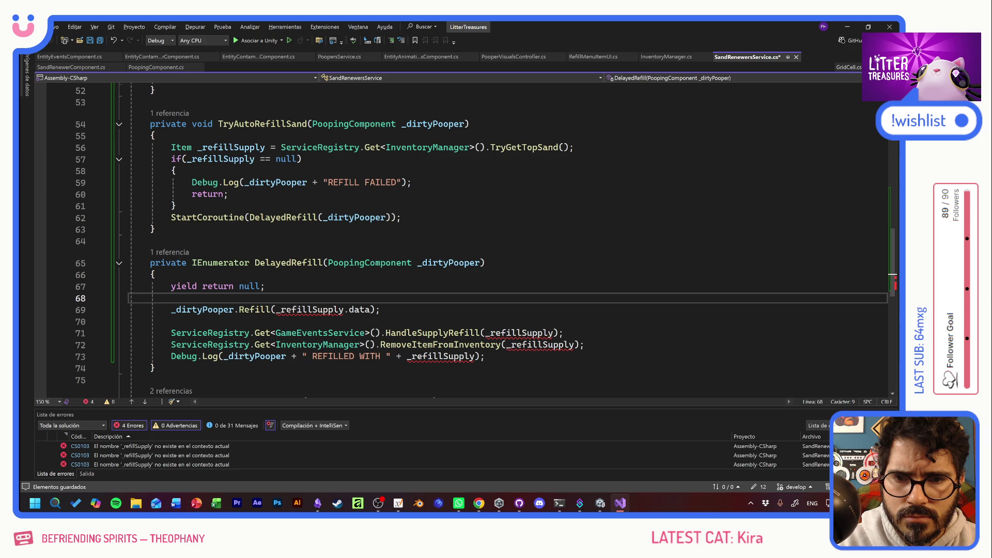
left_click(381, 309)
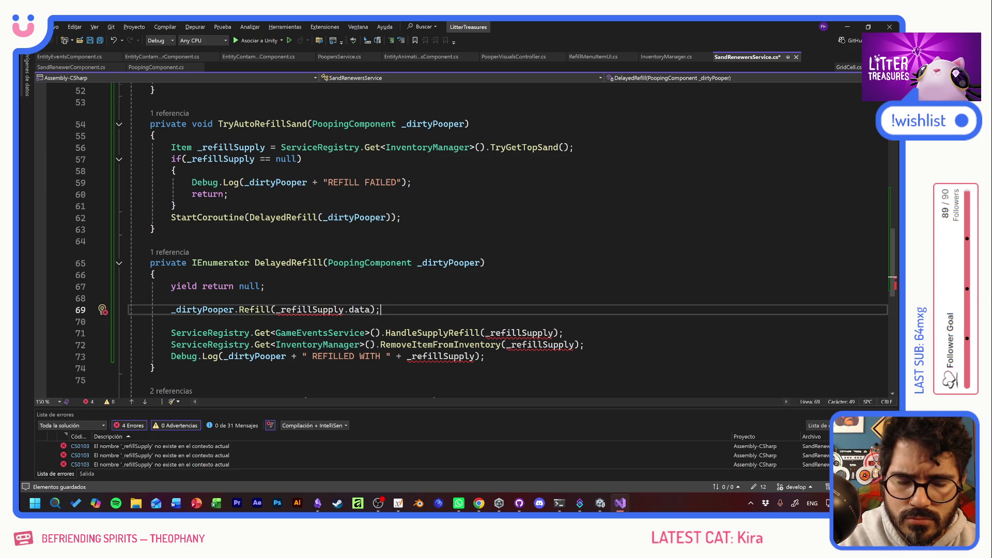
Step: Move the TryGetTopSand null-check block into DelayedRefill after the wait, removing its plain return
left_click(176, 205)
left_click_drag(176, 205, 129, 148)
key("Delete")
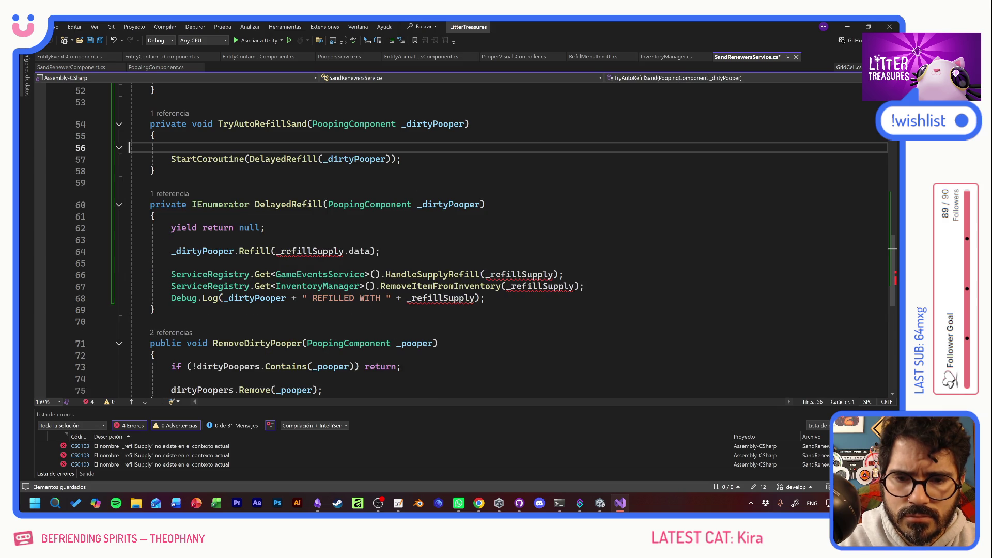
left_click(171, 240)
key("ctrl+v")
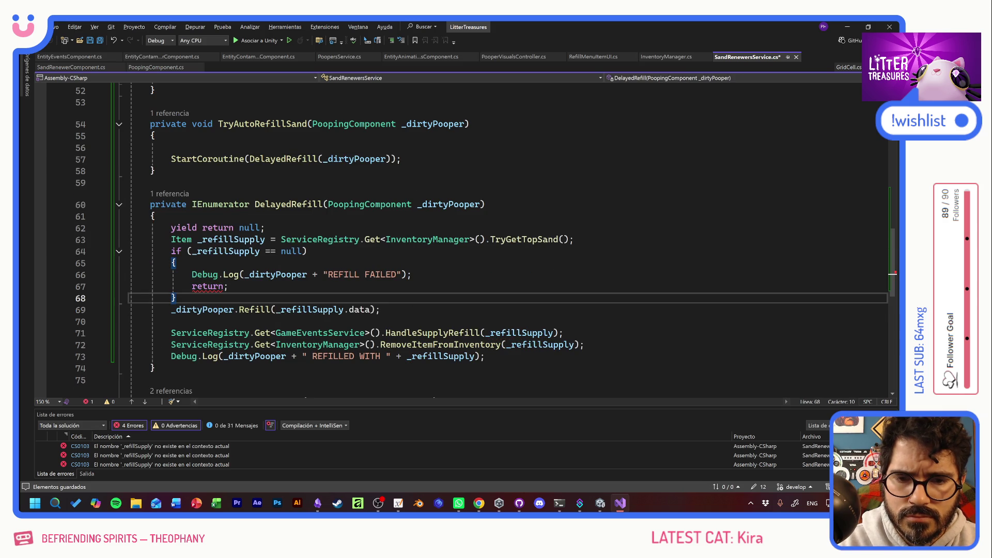
mouse_move(228, 286)
left_mouse_down()
mouse_move(130, 274)
mouse_move(129, 286)
left_mouse_up()
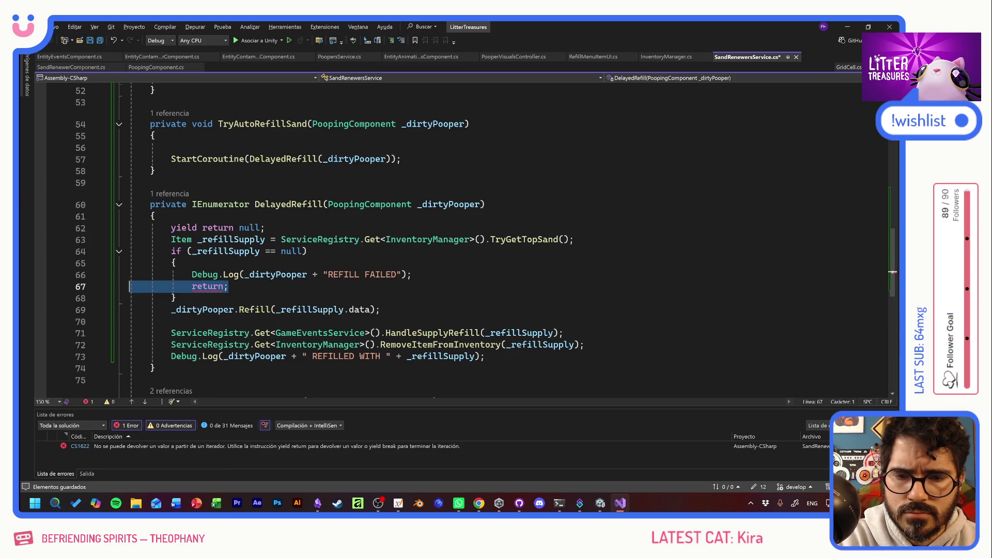
key("BackSpace")
key("BackSpace")
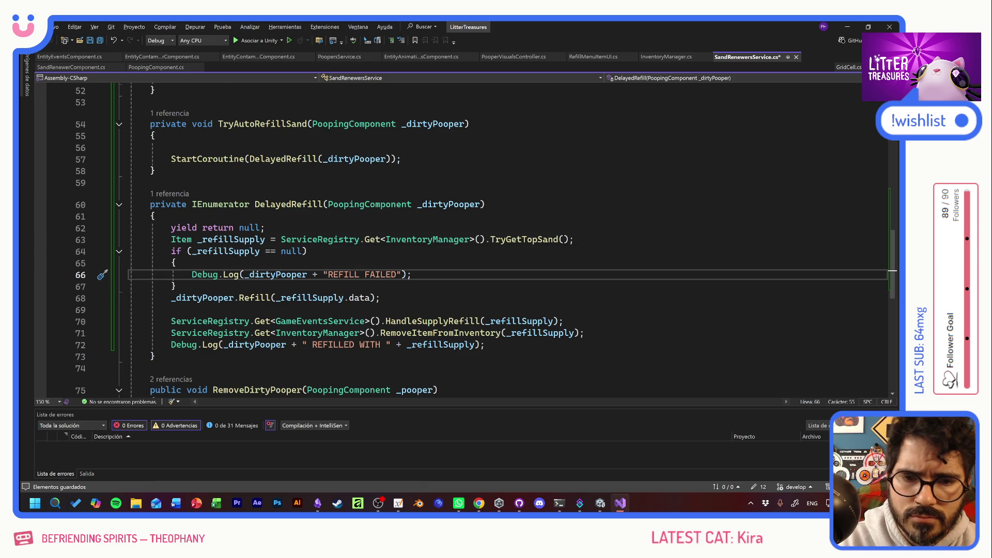
Step: Exit the null check with yield break, as ChatGPT suggests, and save the script
key("alt+Tab")
left_click(314, 318)
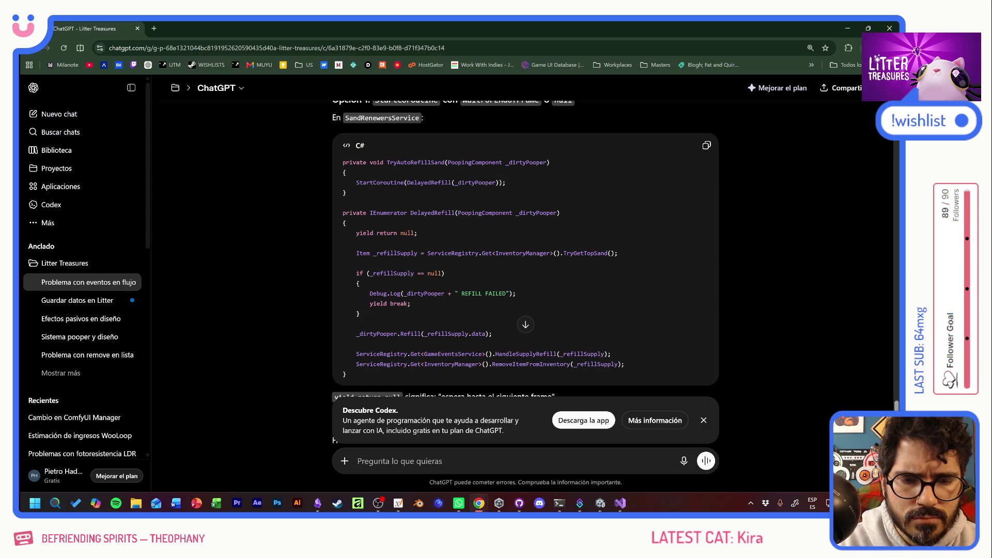
key("alt+Tab")
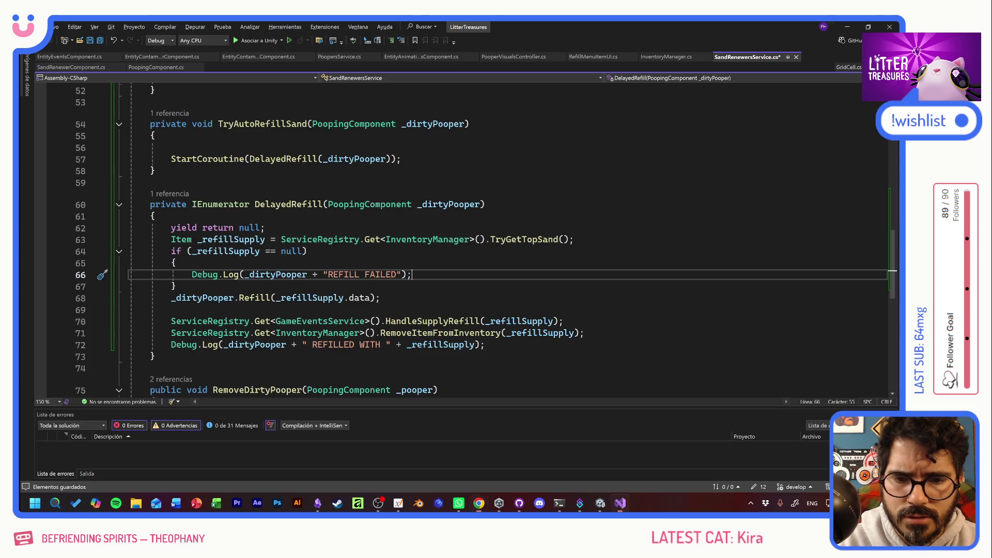
key("Return")
key("ctrl+v")
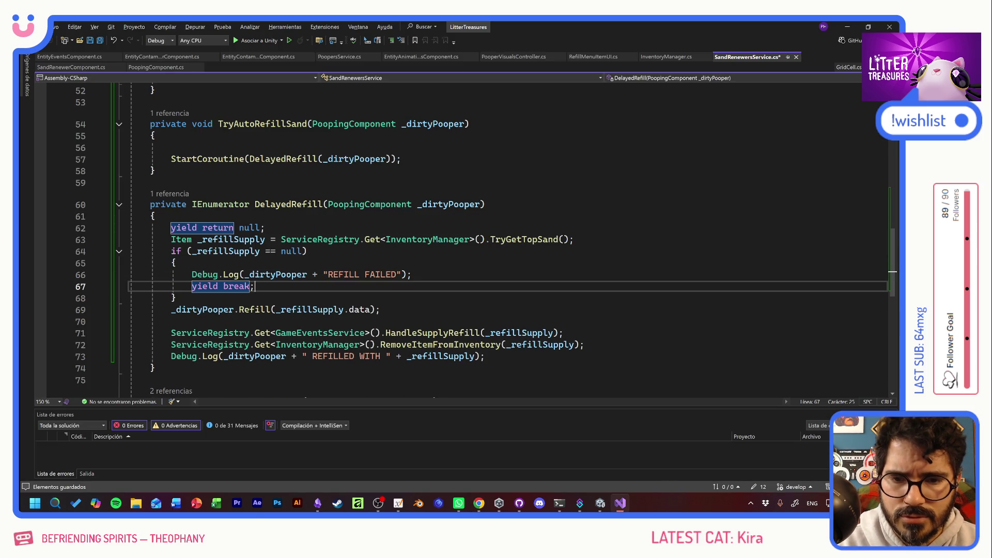
key("ctrl+s")
scroll(465, 238, "up", 3)
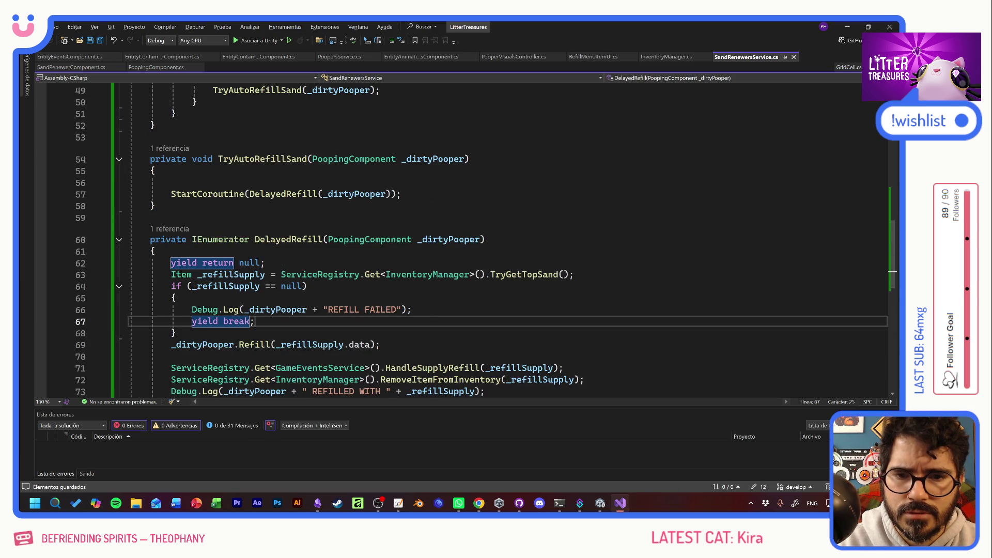
key("alt+Tab")
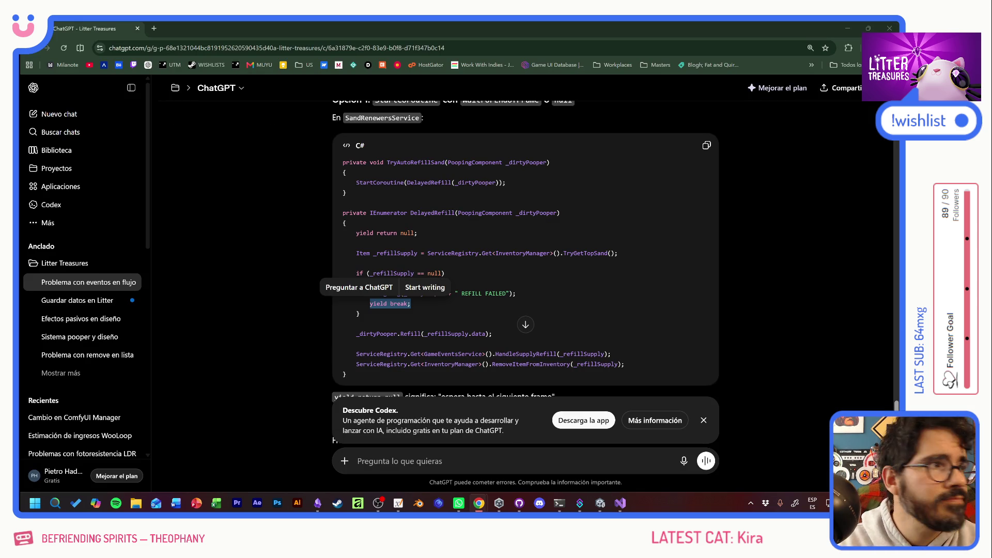
key("alt+Tab")
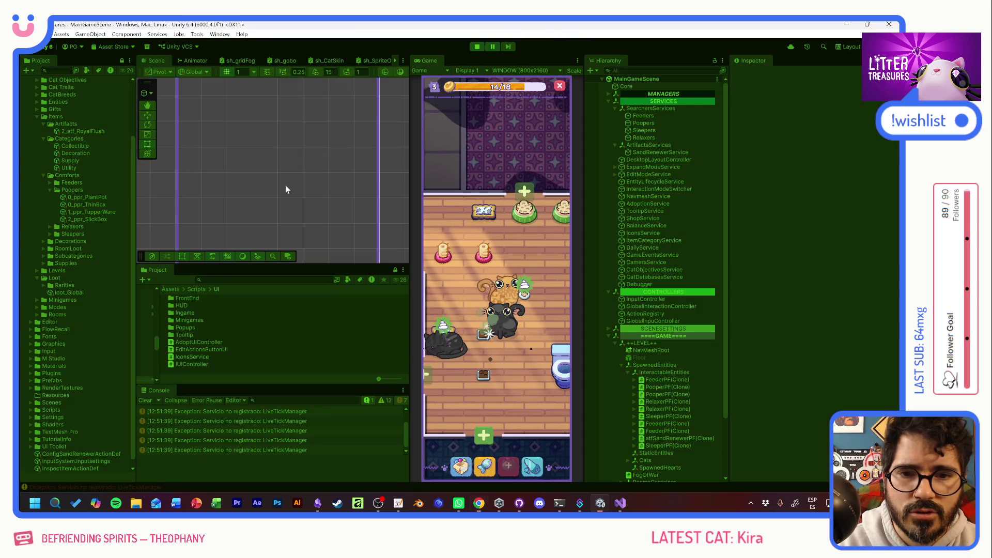
Step: Stop and restart Play mode so the recompiled scripts run
left_click(476, 47)
left_click(476, 47)
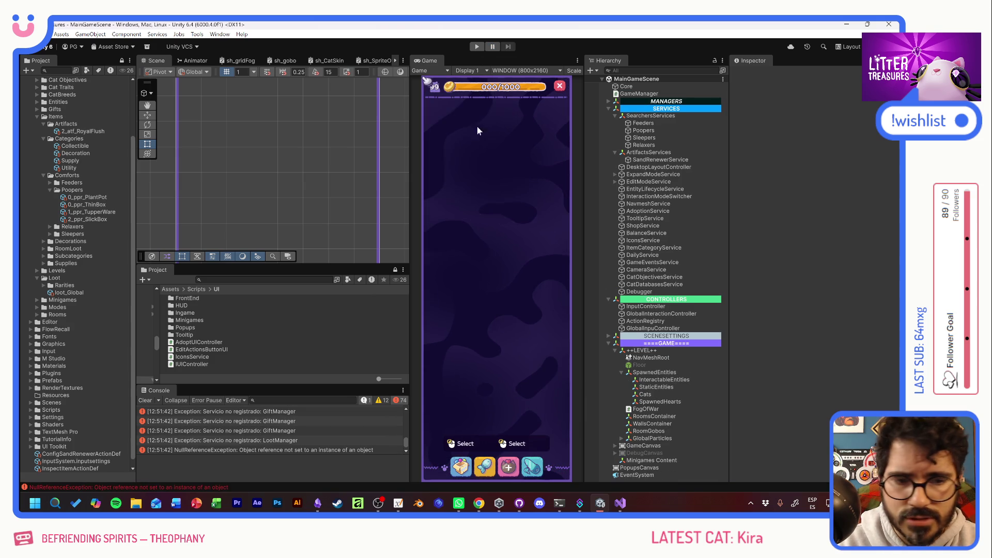
key("ctrl+p")
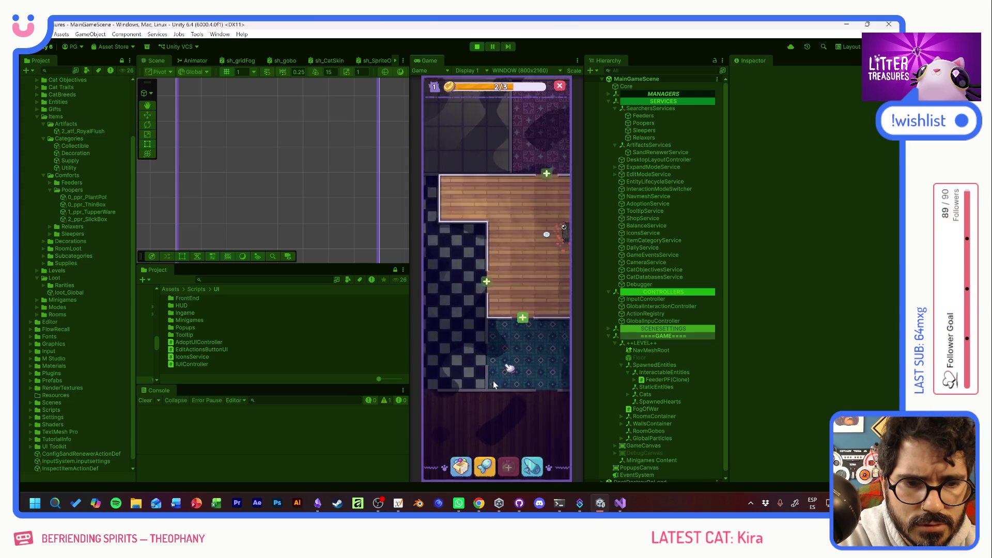
Step: Place a Thin Sand Box, add another room with more coins, and place the Royal Flush toilet
left_click(471, 331)
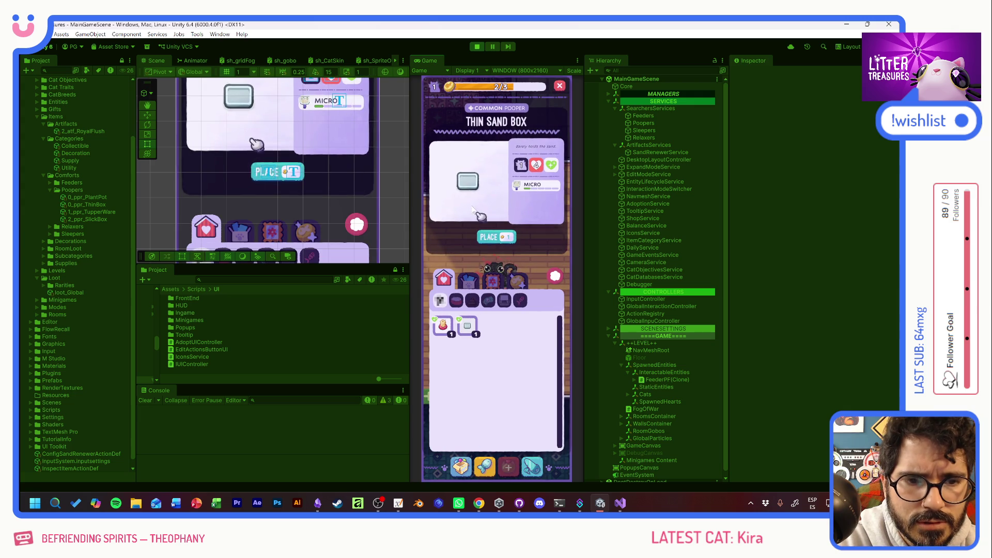
left_click(496, 238)
left_click(468, 347)
mouse_move(470, 352)
left_mouse_down()
mouse_move(465, 248)
mouse_move(491, 279)
mouse_move(516, 349)
left_mouse_up()
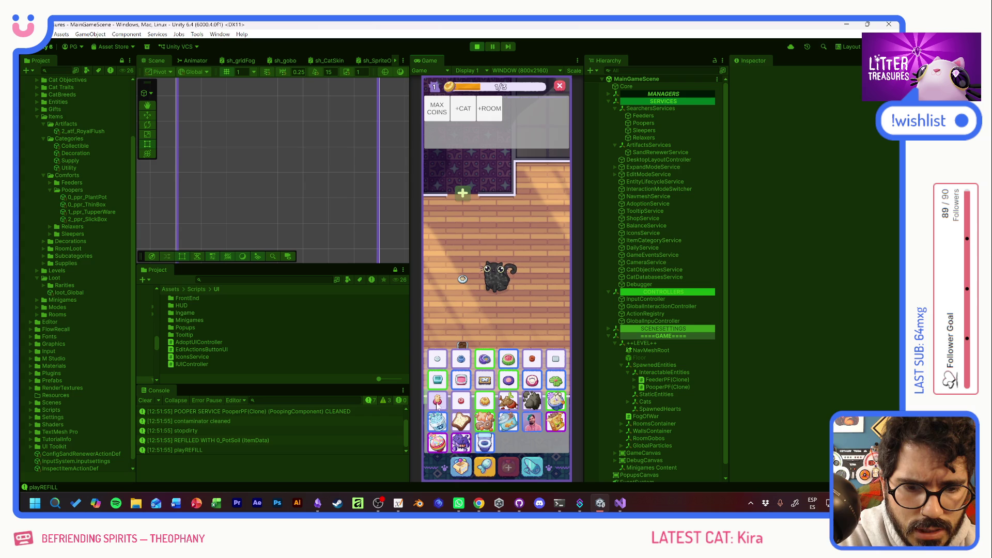
left_click(432, 105)
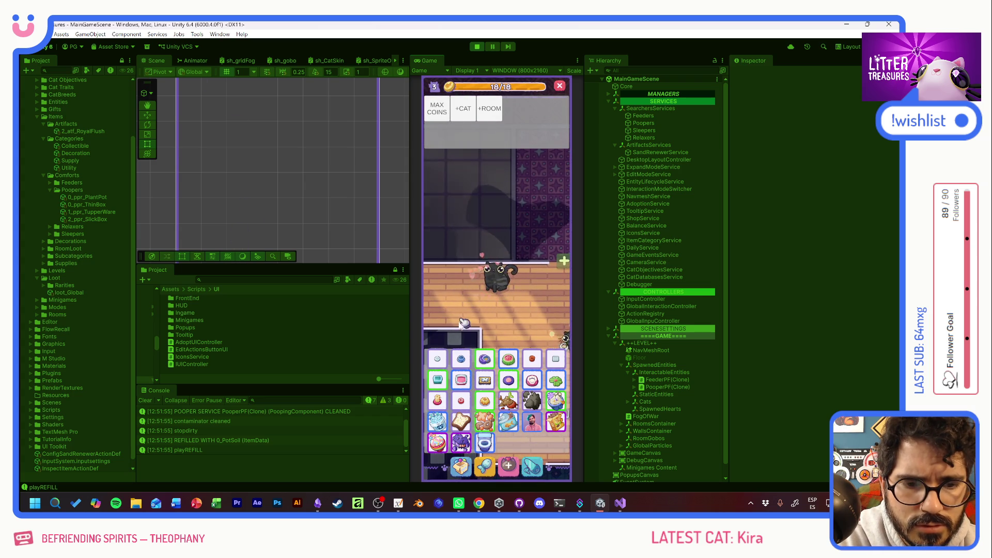
left_click(495, 238)
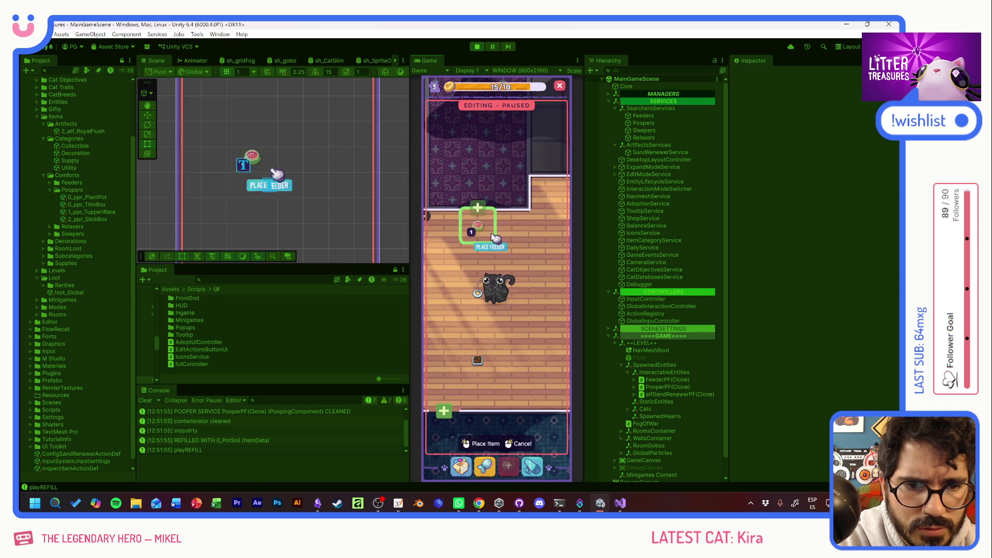
Step: Place a feeder and the Patched Pillow in the game room
left_click(493, 238)
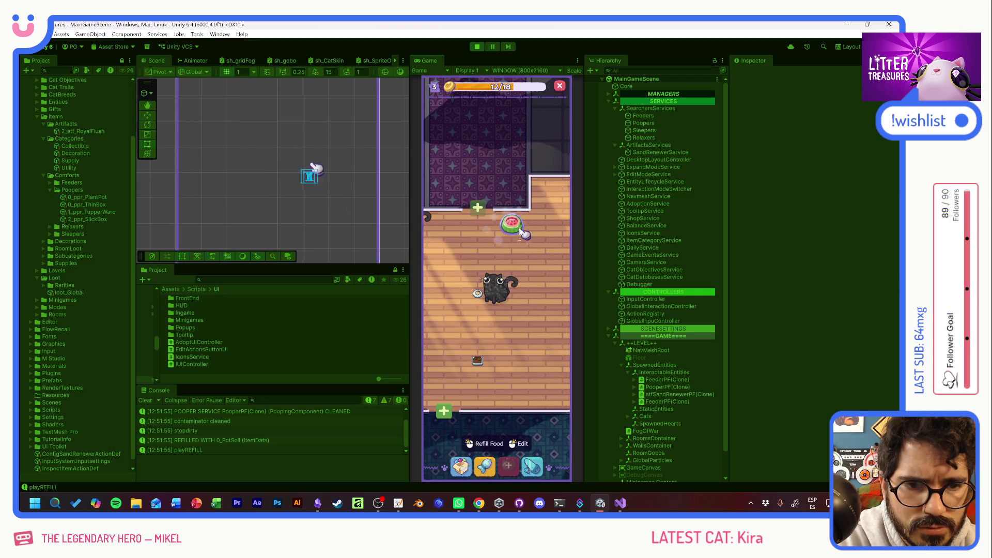
left_click(466, 451)
left_click(467, 326)
left_click(493, 238)
left_click(478, 442)
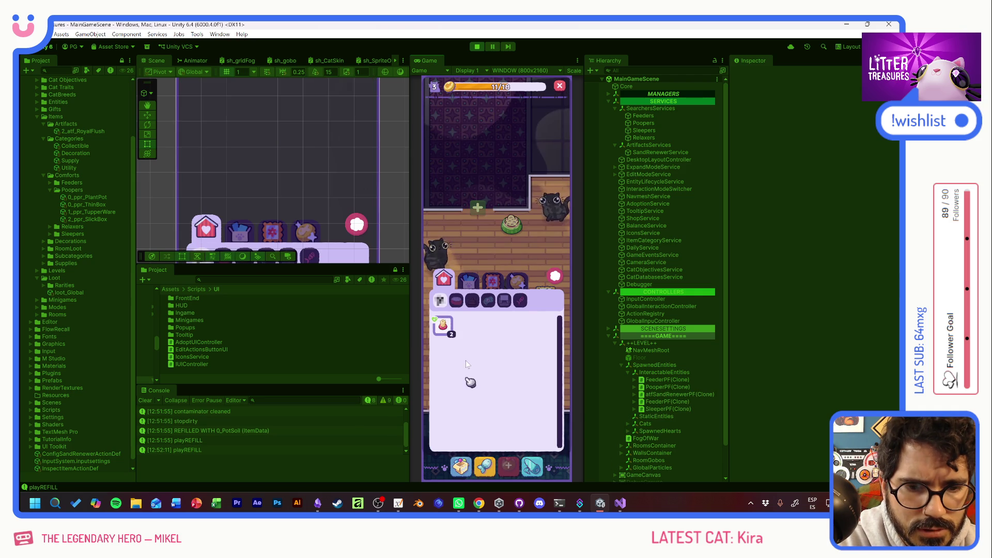
Step: Place the Scratch Pole in the room, then select the bed to show its actions
left_click(443, 326)
left_click(493, 238)
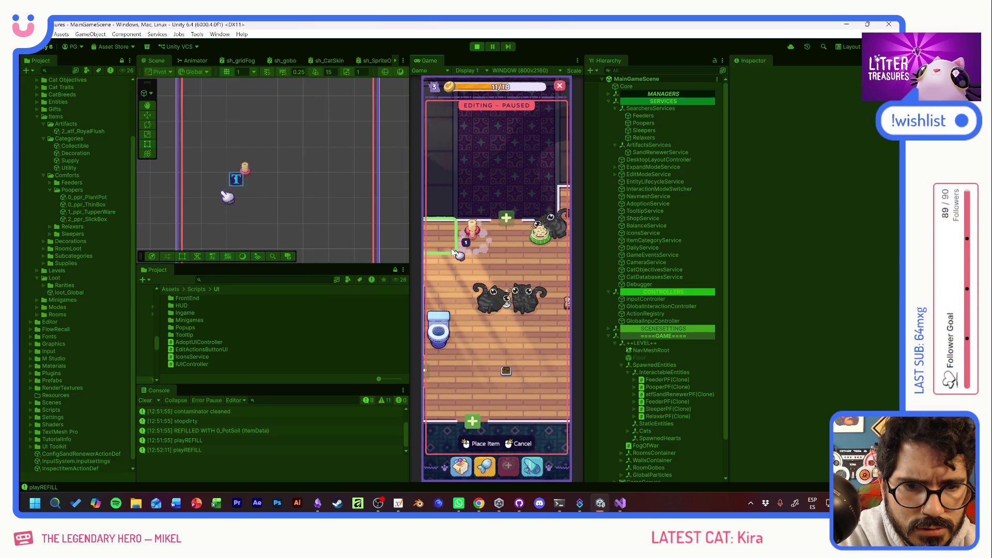
left_click(478, 443)
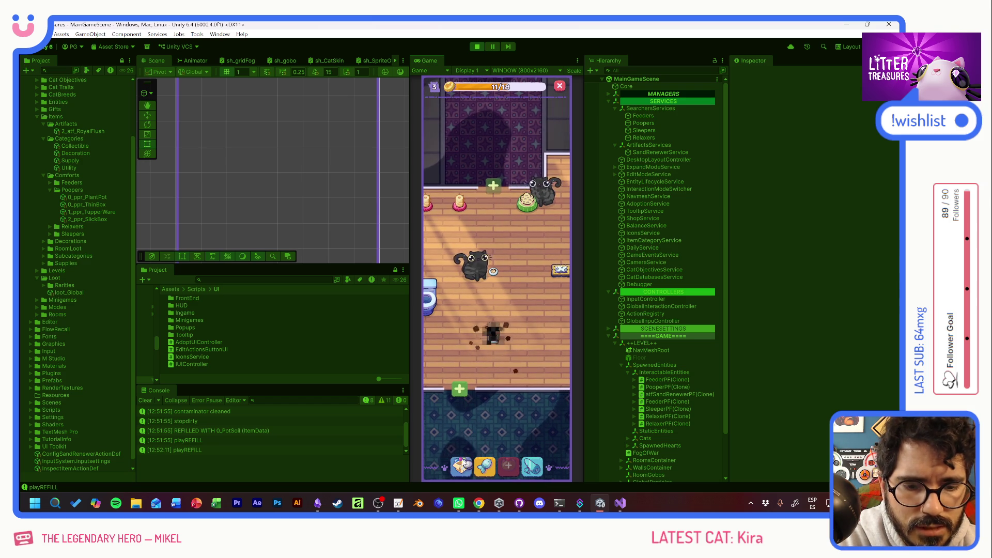
left_click(562, 270)
Step: Move the bed lower, scoop the used litter box's diamond, and place the Patched Pillow reward
mouse_move(568, 273)
left_mouse_down()
mouse_move(542, 351)
mouse_move(532, 338)
left_mouse_up()
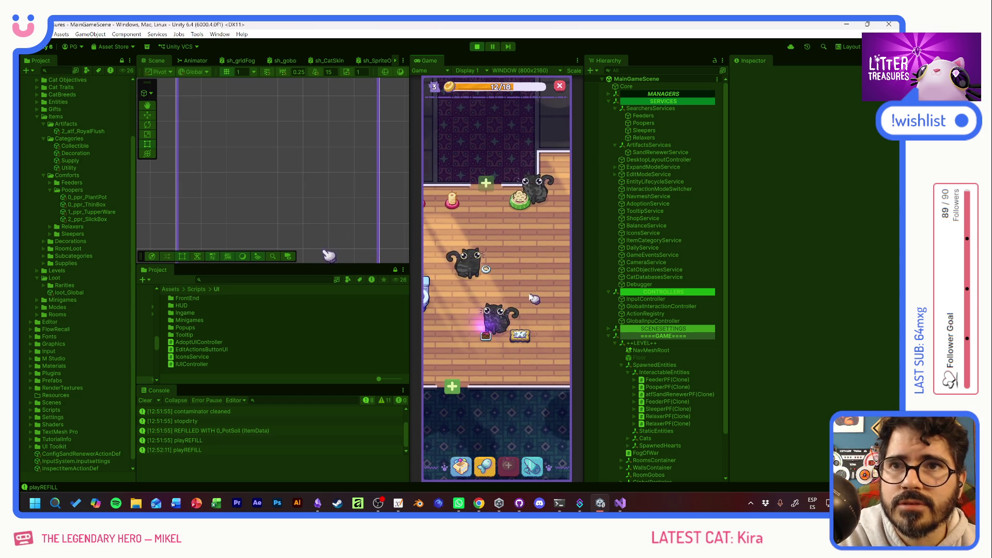
left_click(519, 333)
left_click_drag(509, 287, 532, 313)
left_click_drag(468, 267, 519, 267)
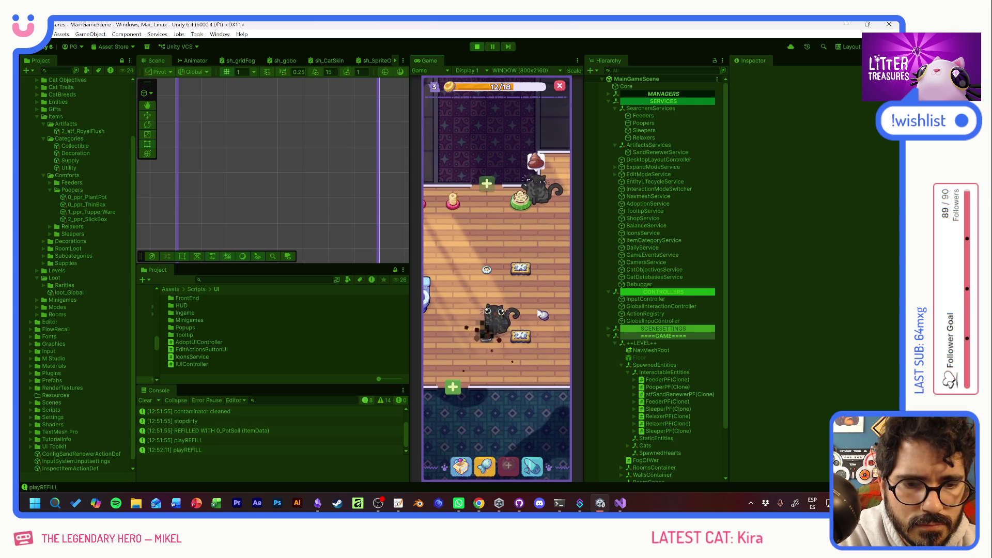
Step: Check the litter box's usage info, clean the dirt beside it, and start scooping again
left_click(489, 340)
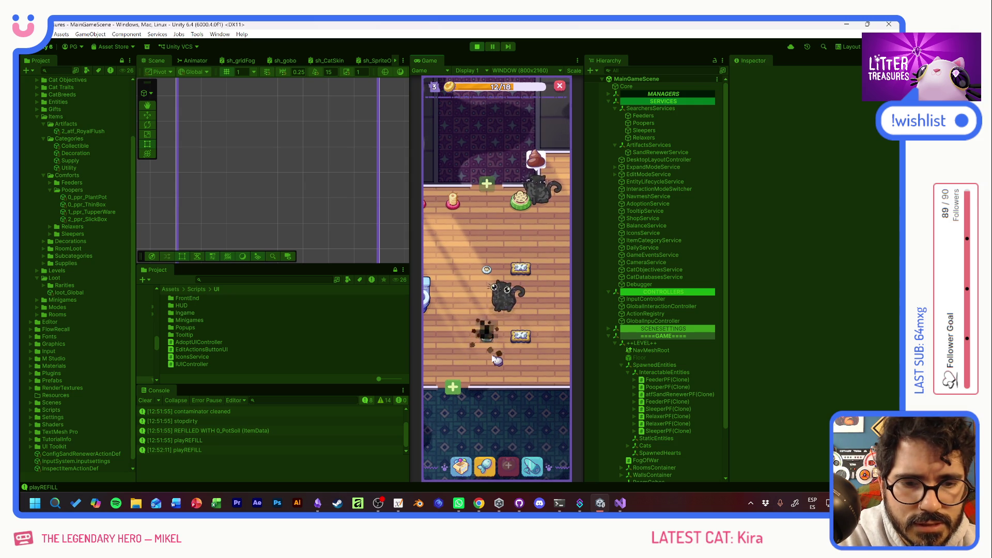
left_click(490, 340)
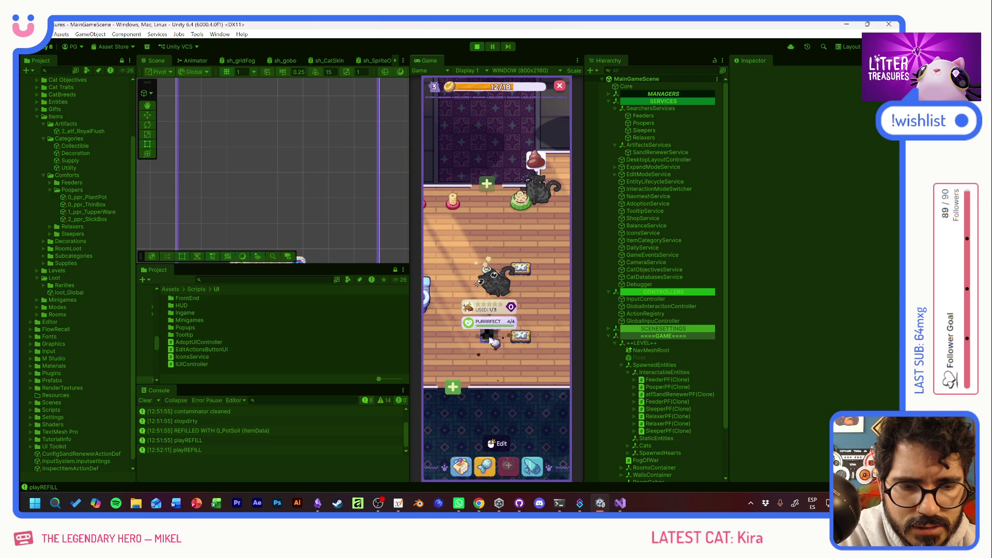
left_click(490, 340)
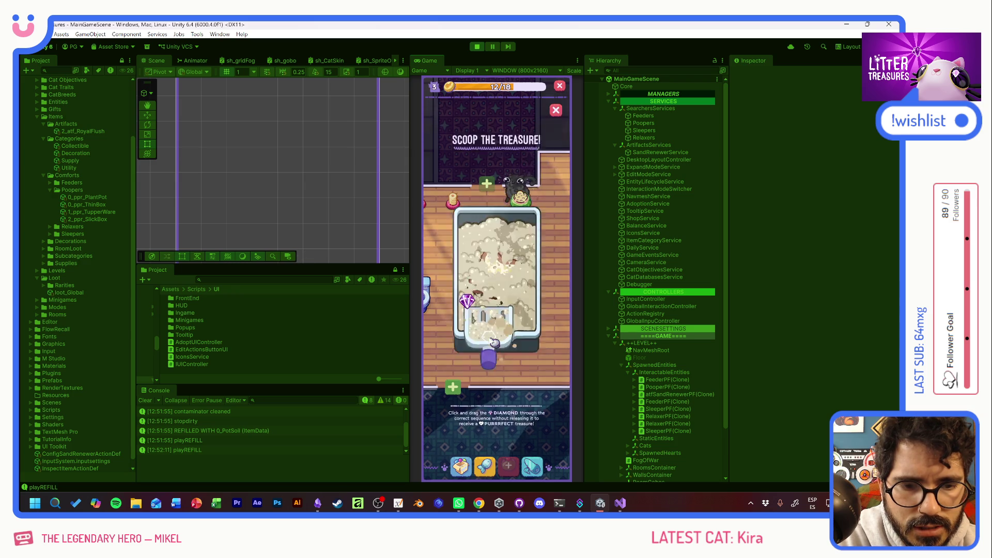
Step: Dismiss the bread reward so the Console logs the litter box CLEANED and REFILLED with 0_PotSoil
left_click(546, 288)
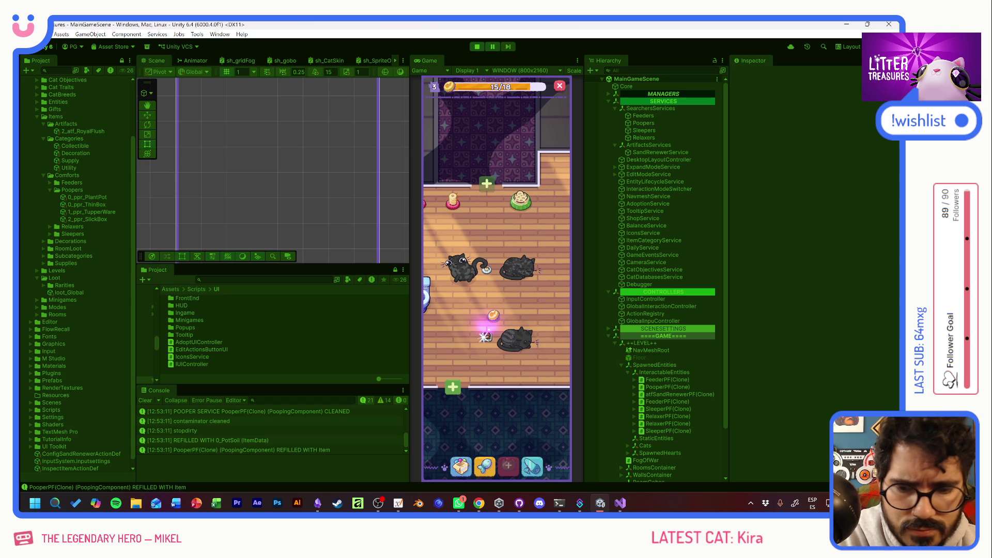
scroll(228, 426, "up", 1)
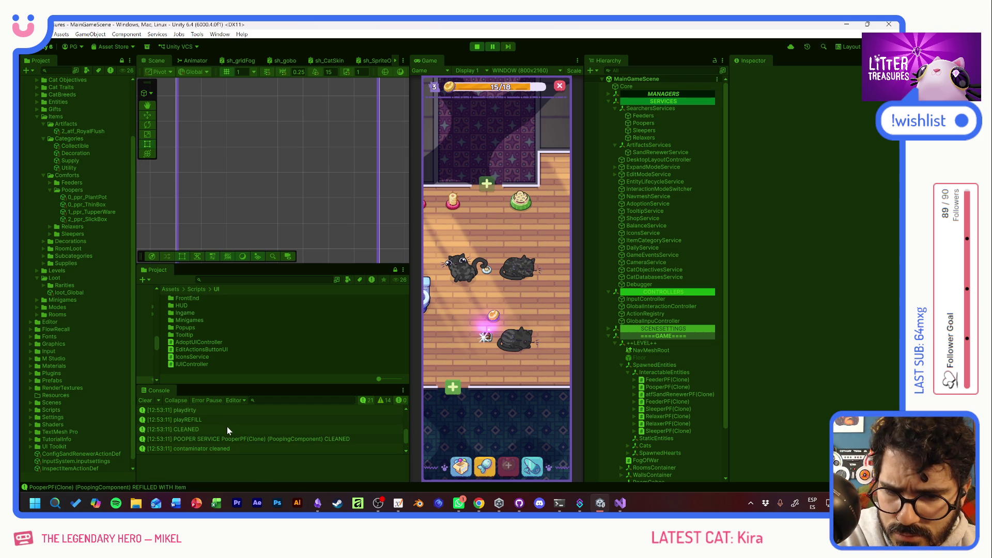
scroll(227, 426, "up", 1)
scroll(226, 427, "up", 1)
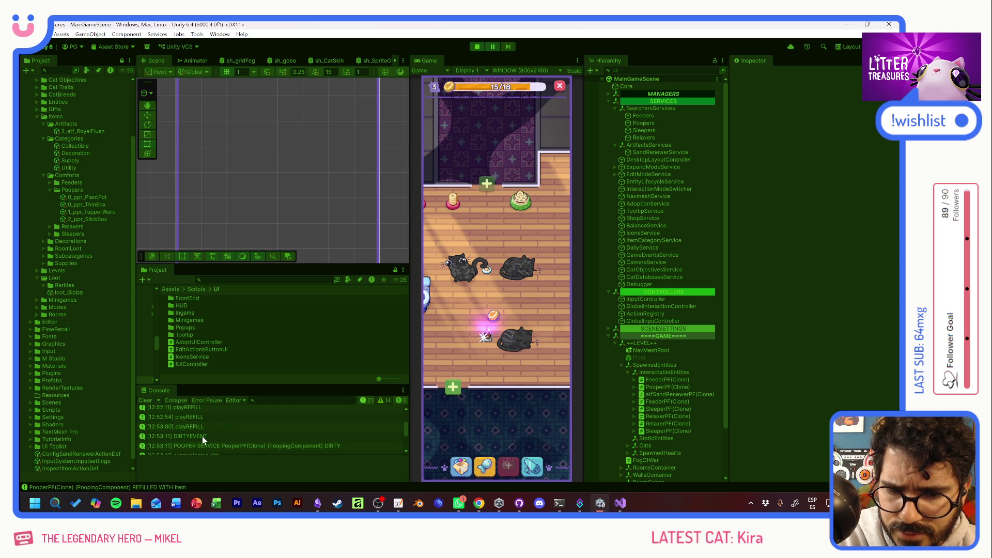
scroll(259, 444, "down", 1)
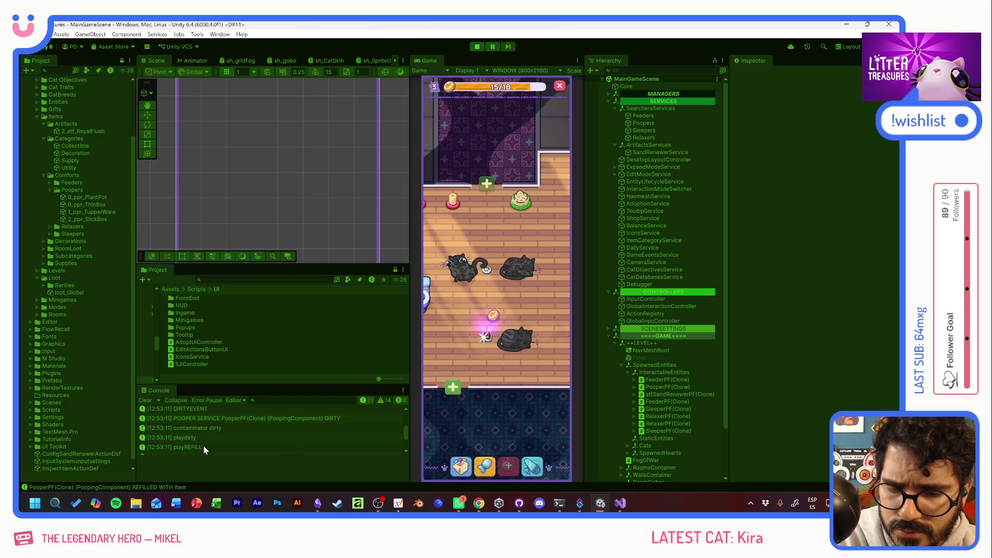
scroll(203, 445, "down", 1)
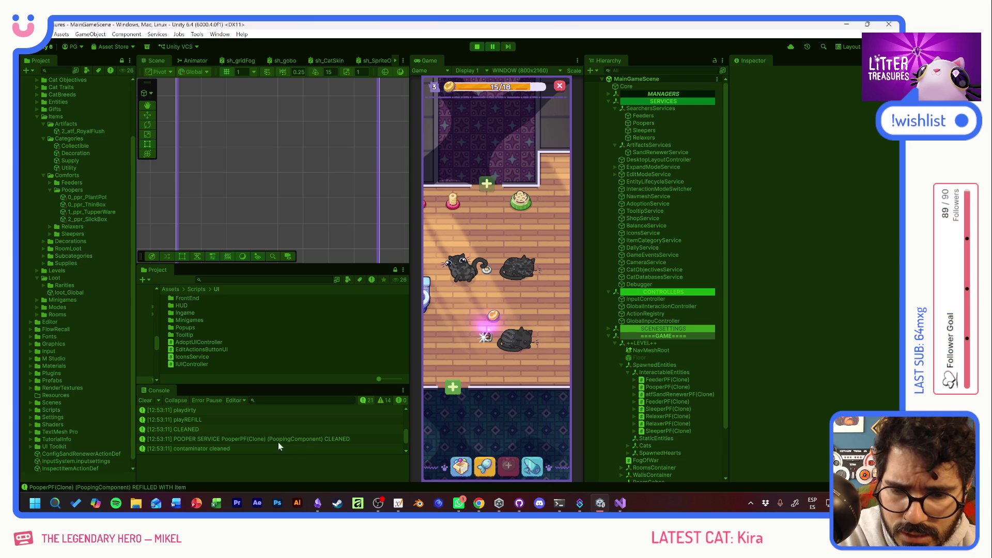
scroll(219, 451, "down", 1)
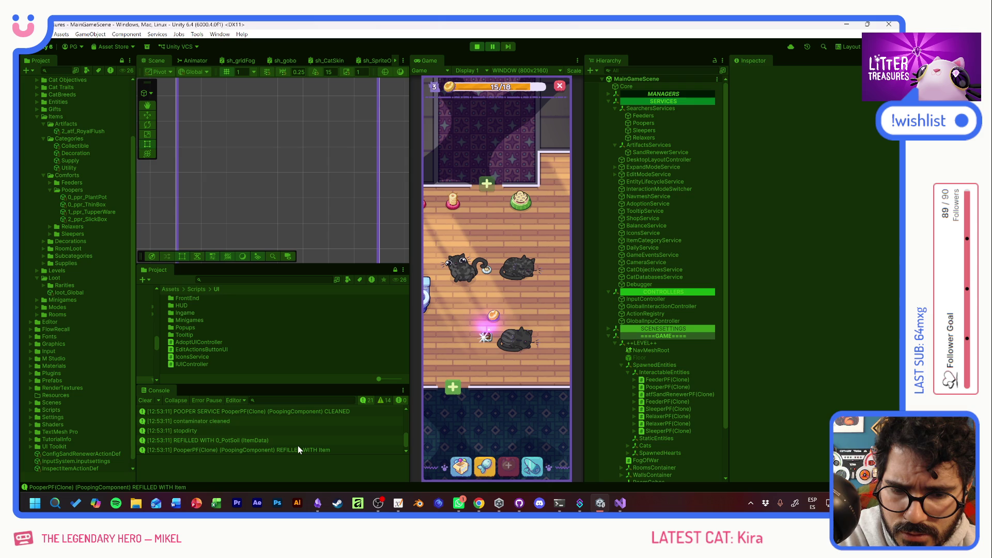
scroll(298, 445, "down", 1)
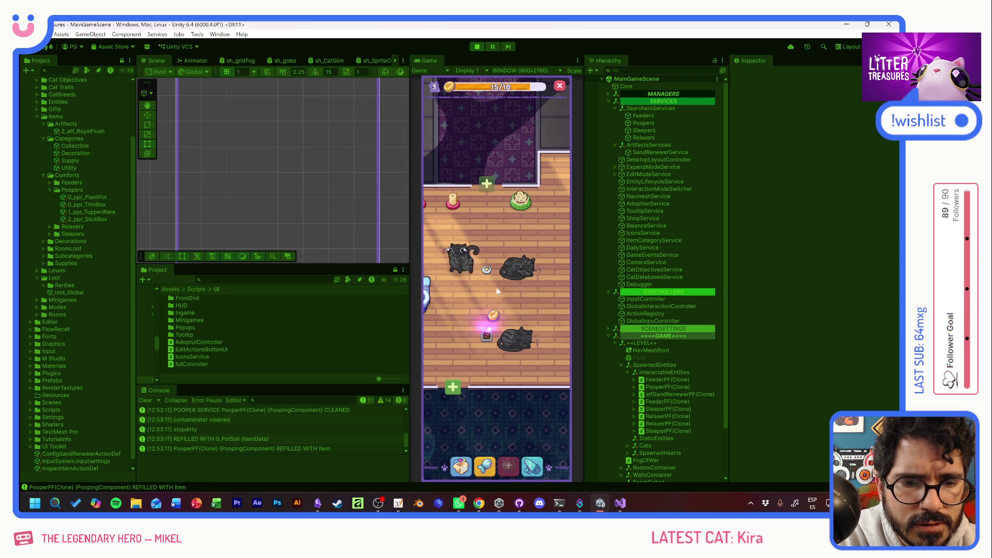
Step: Browse the supplies inventory categories and the plant card, then close the inventory
mouse_move(518, 345)
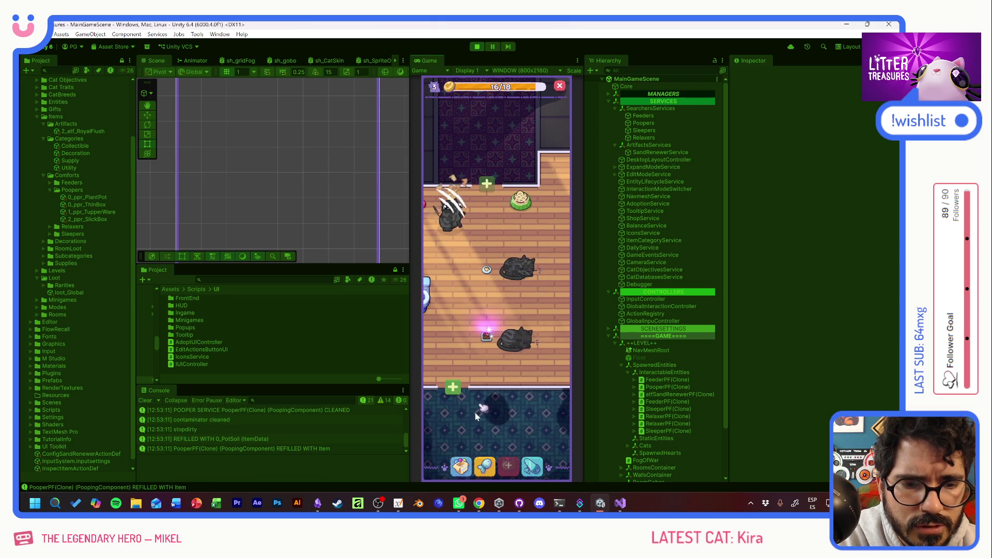
left_click(460, 466)
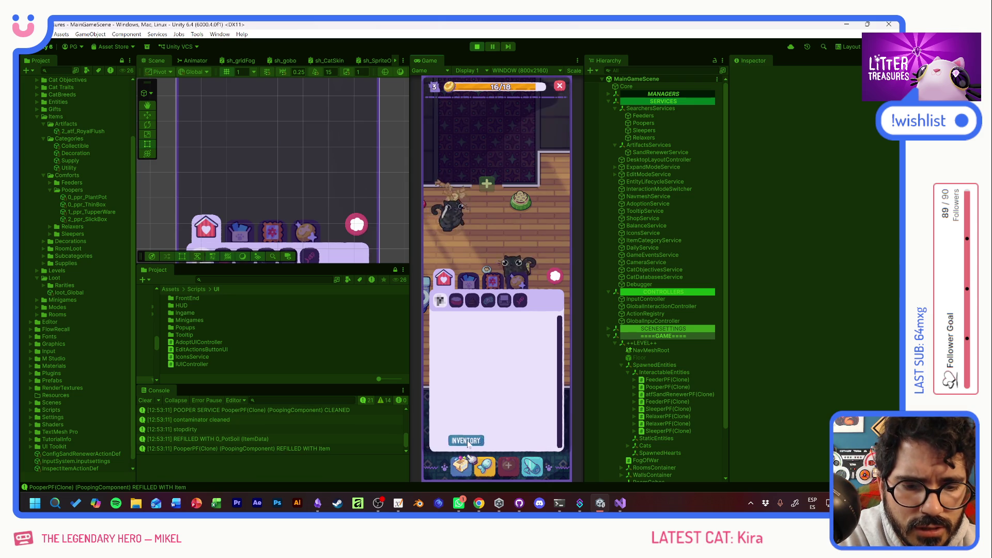
left_click(495, 281)
left_click(502, 287)
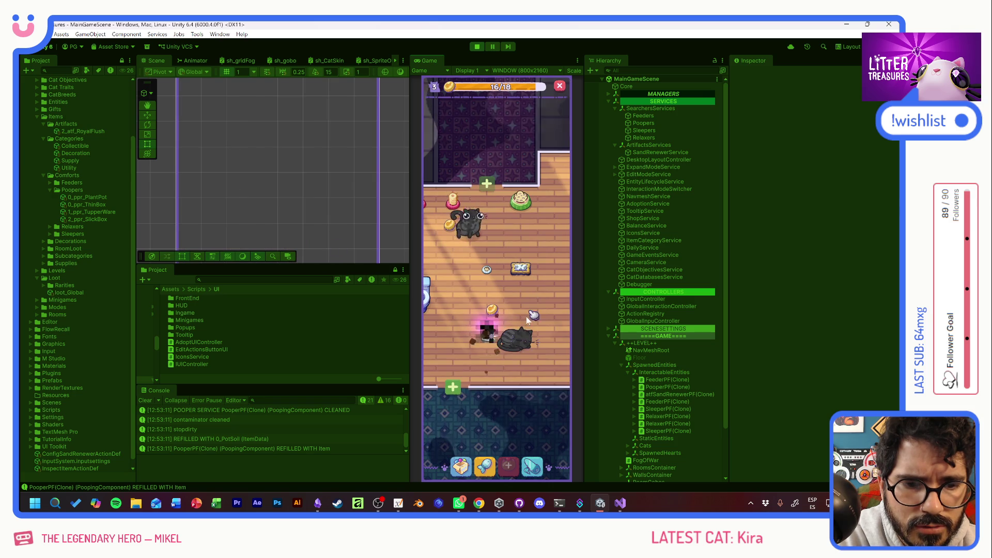
left_click(529, 303)
left_click(490, 365)
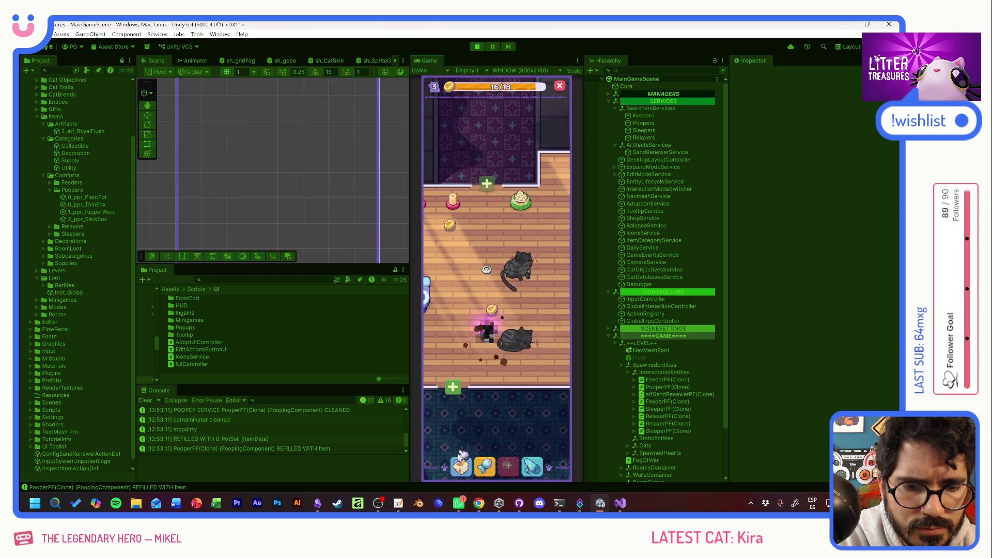
Step: Place the Ceramic Watermelon feeder in the room and fill it with food
left_click(460, 466)
left_click(488, 326)
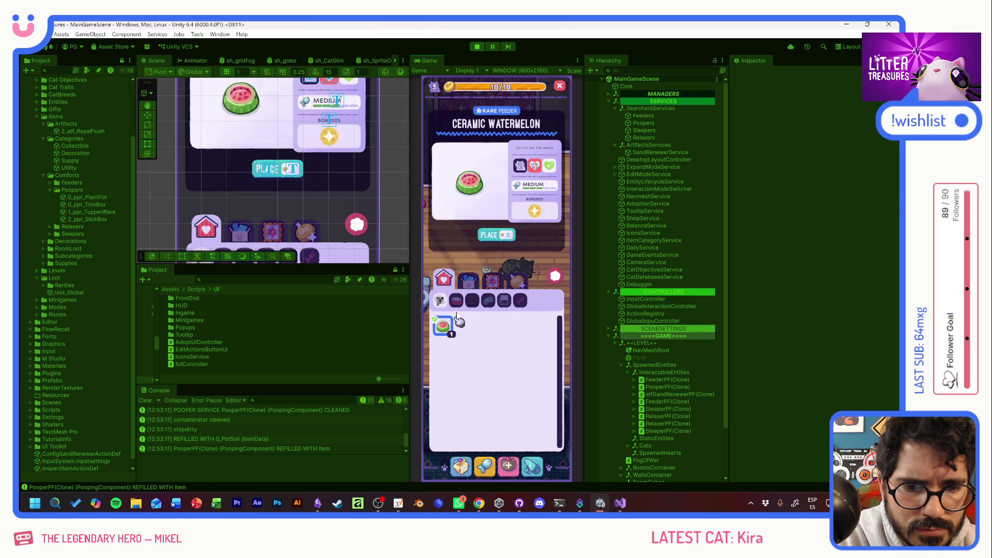
left_click(495, 233)
left_click(448, 343)
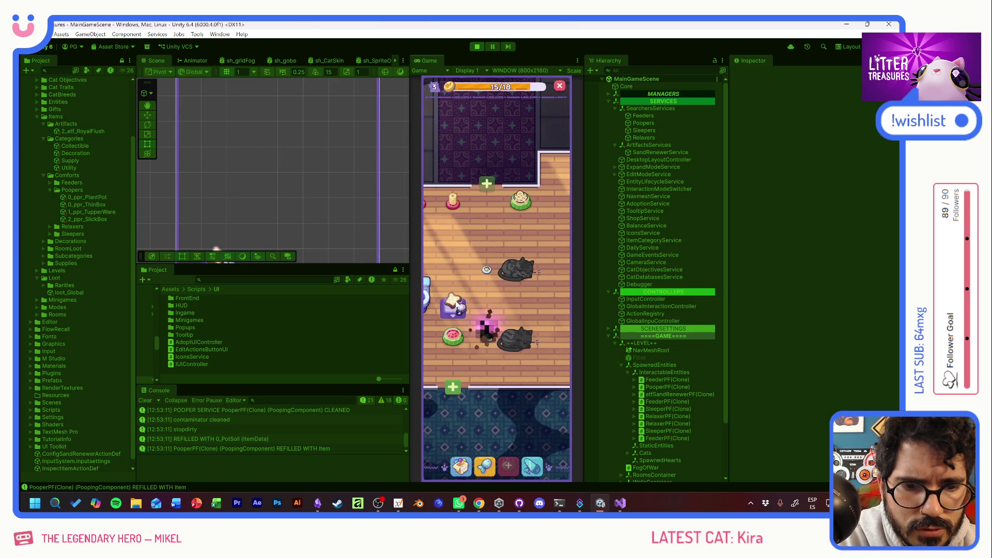
left_click(456, 307)
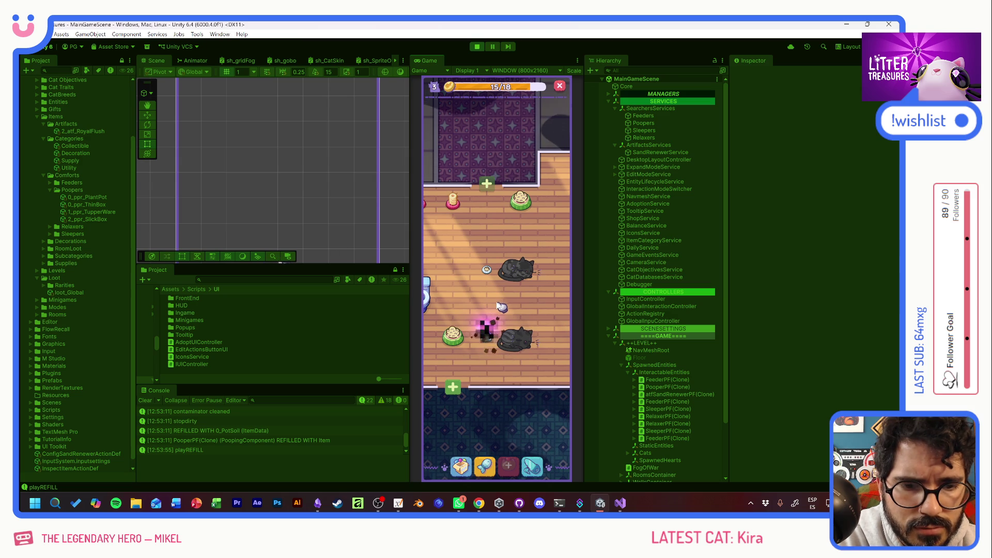
Step: Scoop the dirty litter box by tracing the diamond through the numbered points
left_click(504, 309)
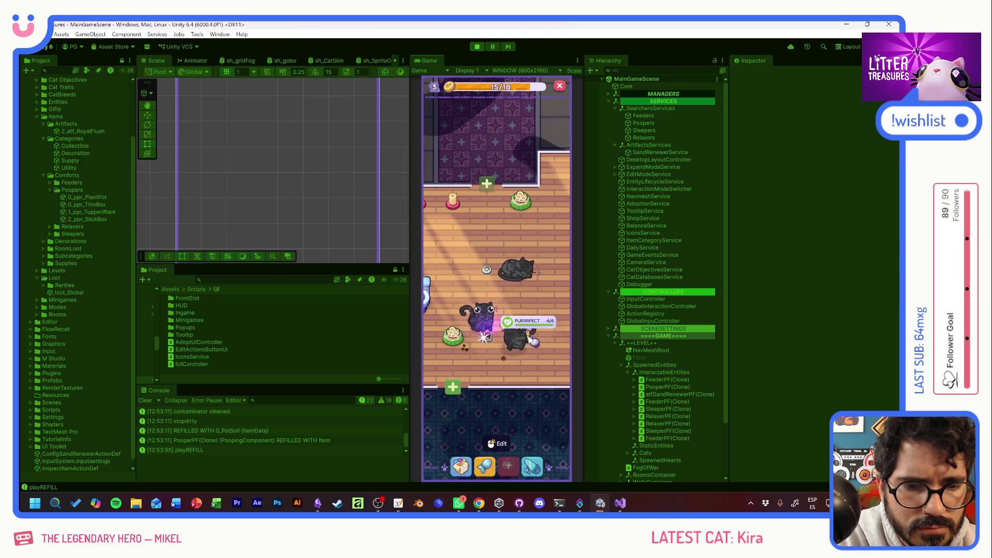
mouse_move(454, 313)
left_mouse_down()
mouse_move(525, 346)
mouse_move(494, 342)
left_mouse_up()
mouse_move(469, 242)
left_mouse_down()
mouse_move(505, 321)
mouse_move(535, 331)
left_mouse_up()
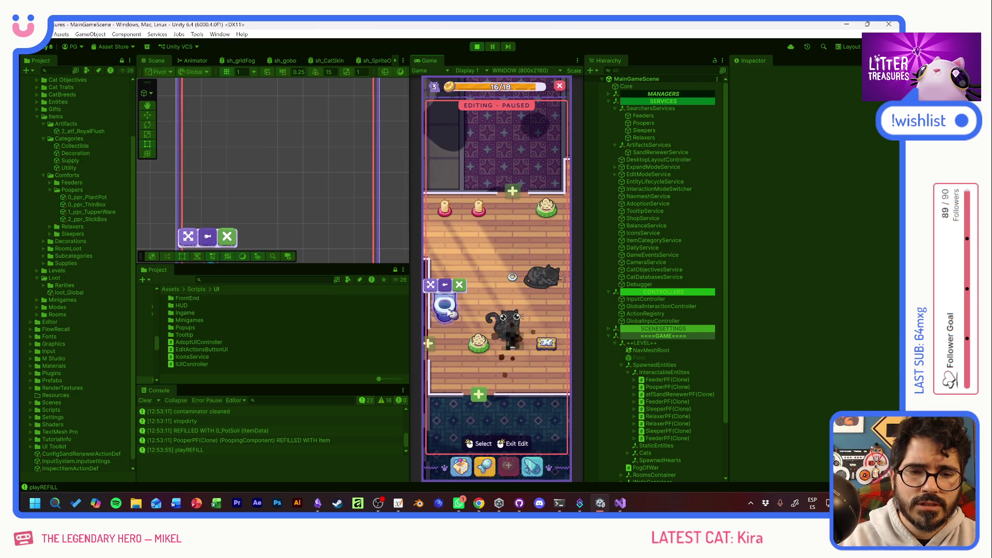
Step: Remove the sand renewer, then scoop the litter box treasure to fill coins to 18/18
left_click(461, 287)
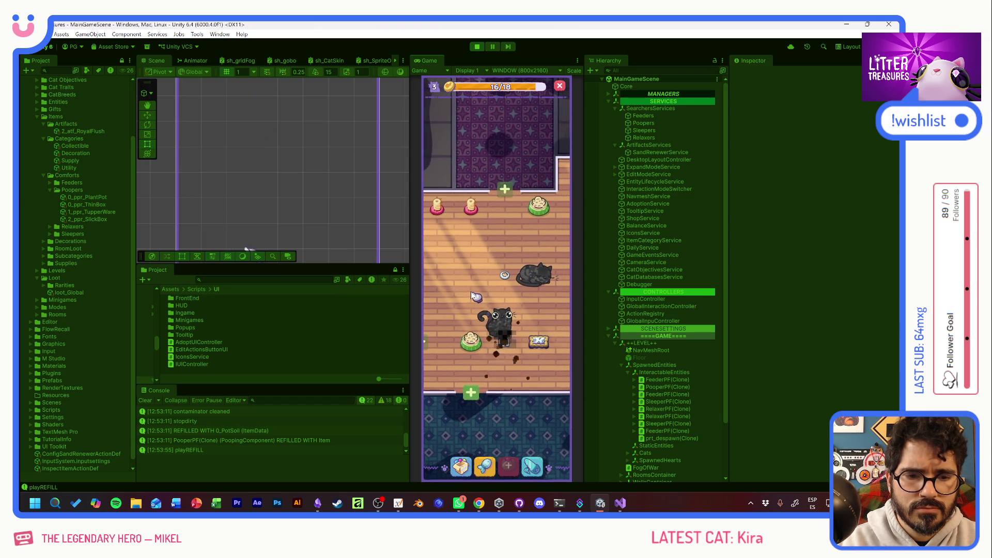
mouse_move(504, 352)
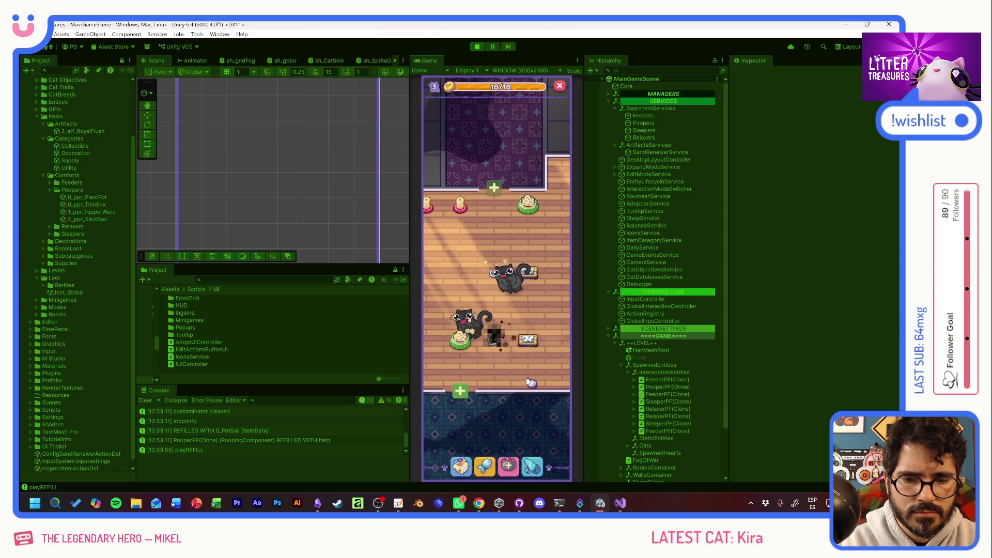
left_click(493, 333)
left_click_drag(463, 297, 523, 318)
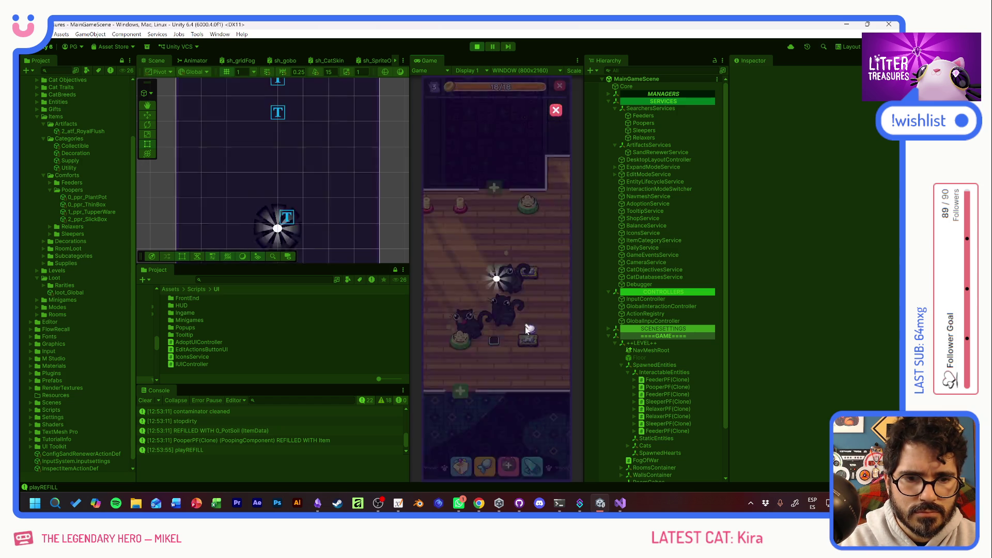